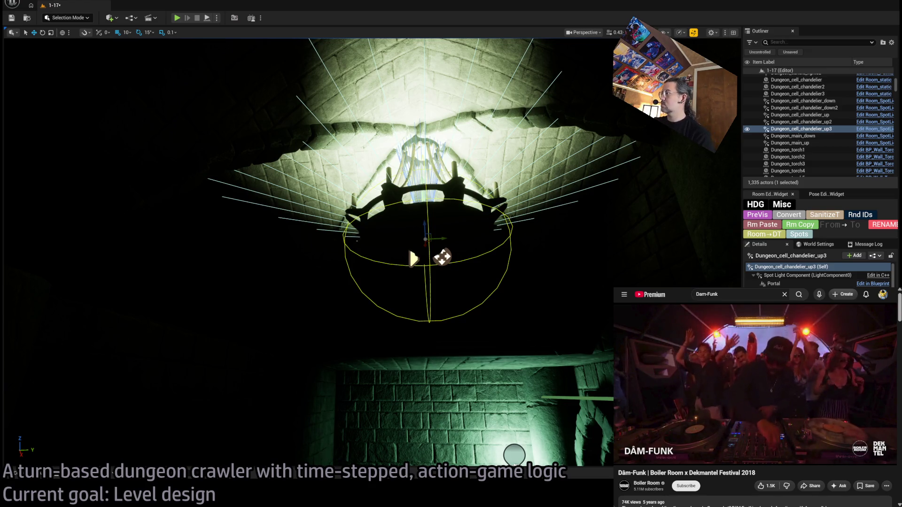
Shrink the Dungeon_cell_chandelier_up3 light's reach and select the Spawn_marker in the Exit room
key("ctrl+z")
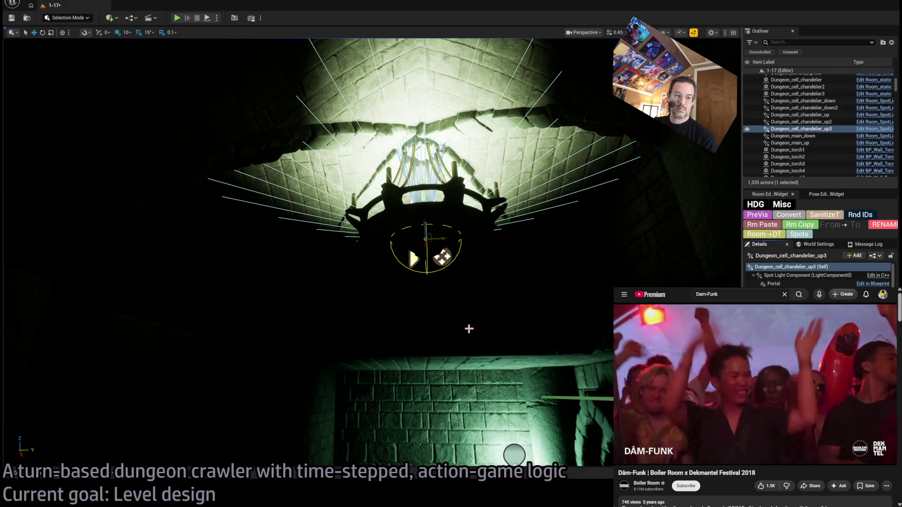
mouse_move(442, 335)
left_mouse_down()
mouse_move(479, 346)
mouse_move(451, 367)
mouse_move(439, 316)
left_mouse_up()
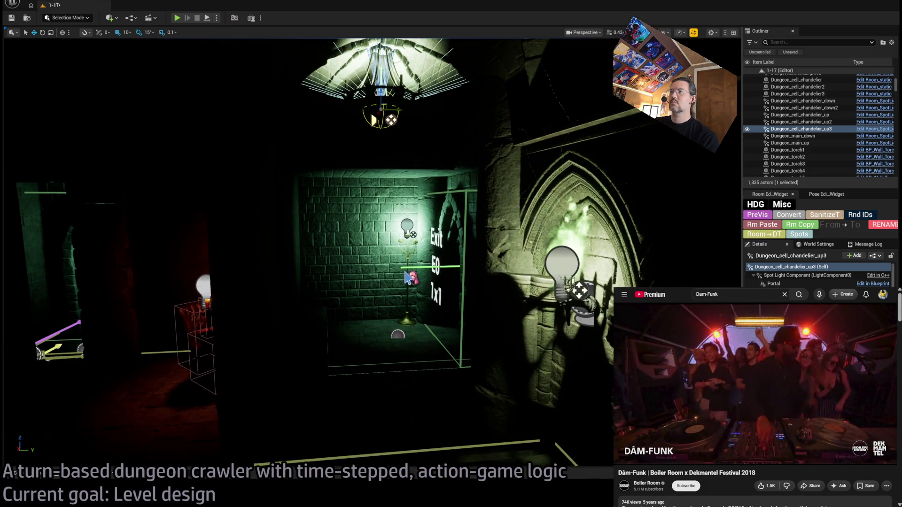
mouse_move(378, 266)
left_mouse_down()
mouse_move(484, 444)
mouse_move(216, 173)
left_mouse_up()
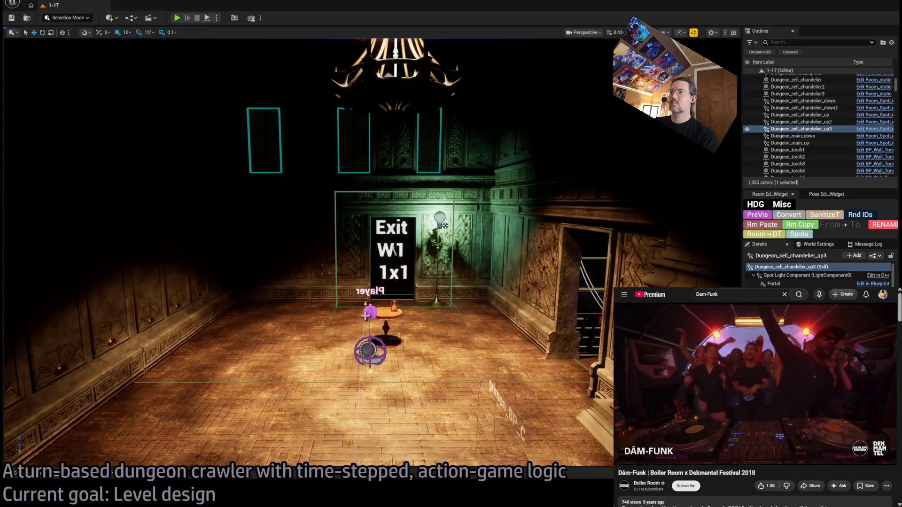
left_click(214, 173)
scroll(263, 272, "up", 2)
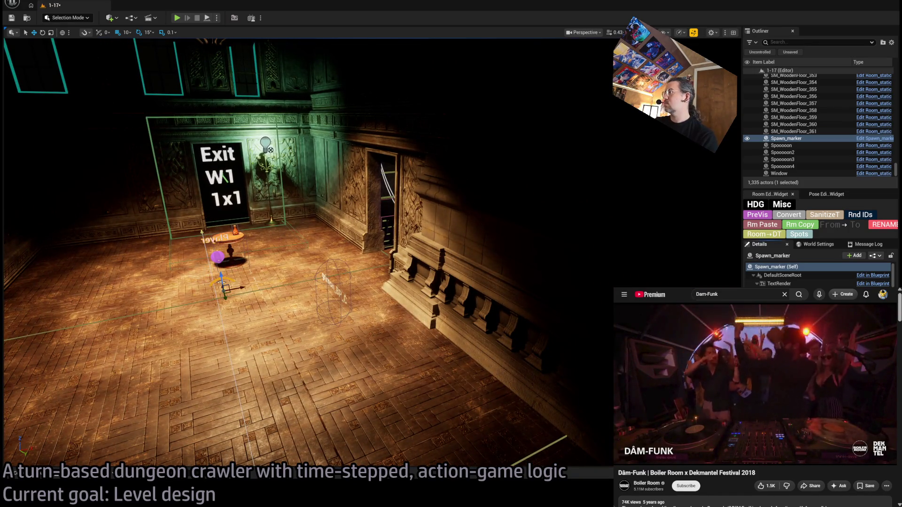
Run a play-test of level 1-17 from the Exit room, look toward the torch-lit wall, then stop it
left_click_drag(227, 179, 268, 326)
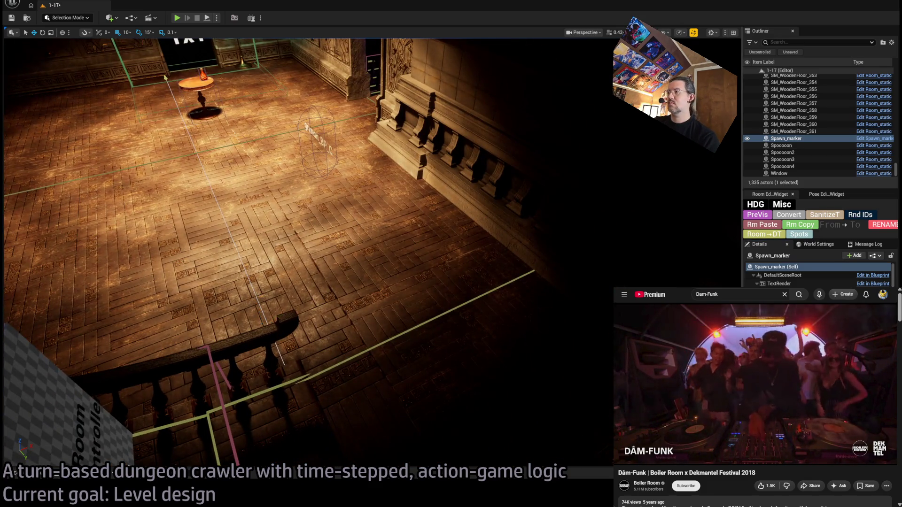
mouse_move(268, 327)
left_mouse_down()
mouse_move(539, 326)
mouse_move(365, 284)
mouse_move(481, 395)
mouse_move(662, 249)
left_mouse_up()
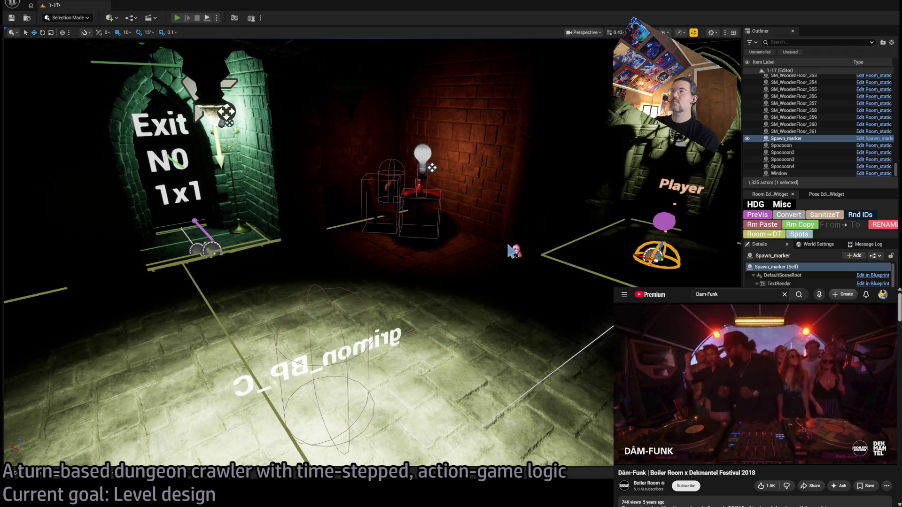
key("alt+p")
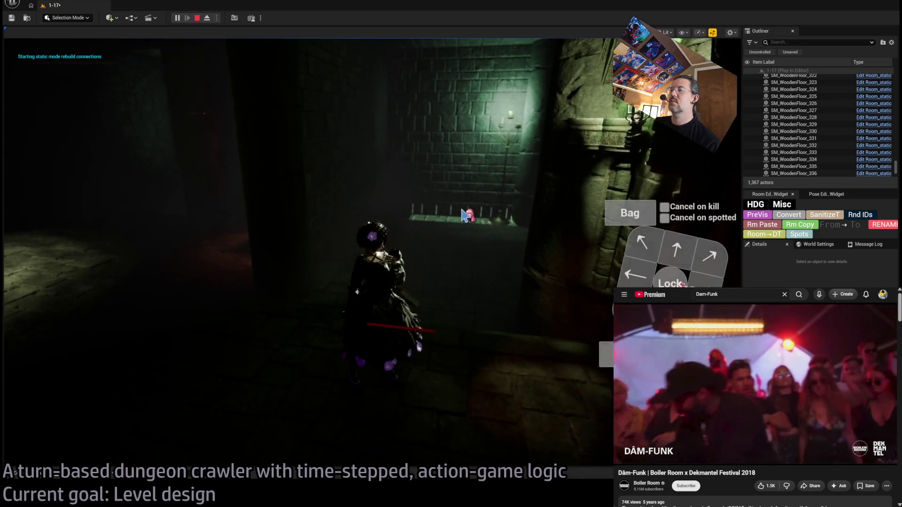
left_click(465, 215)
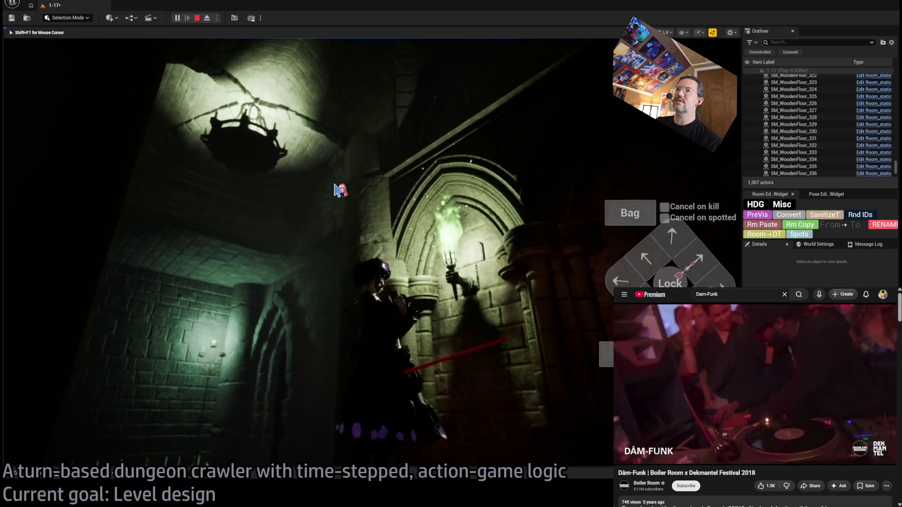
key("Escape")
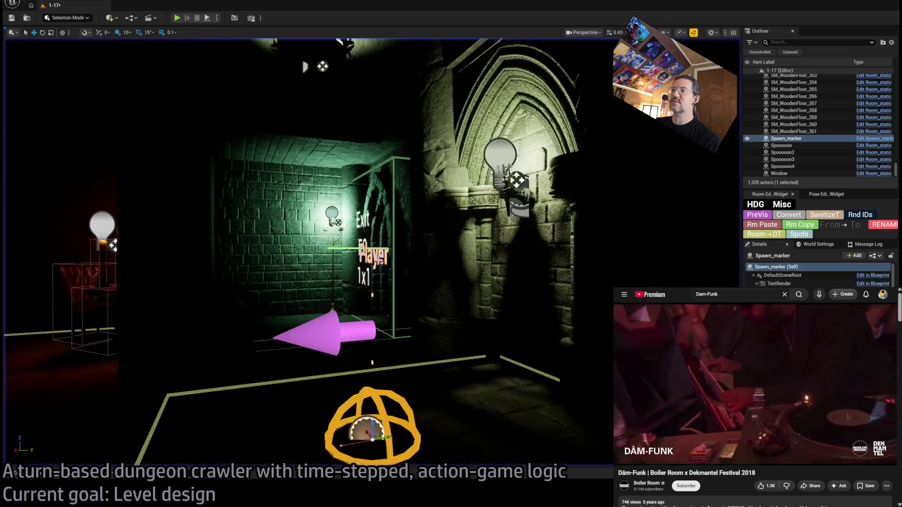
Lower the stone wall SM_Wall_F_4x78 slightly along Z
key("w")
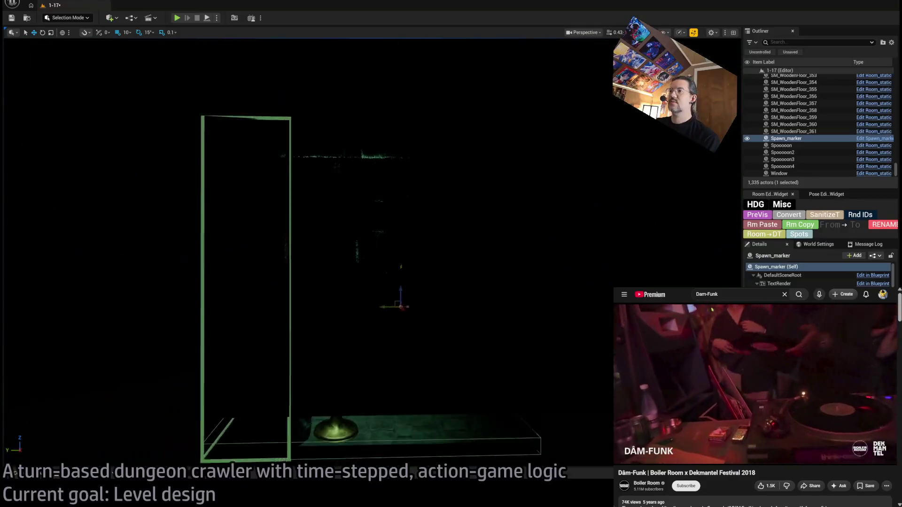
scroll(540, 113, "down", 3)
scroll(451, 211, "up", 3)
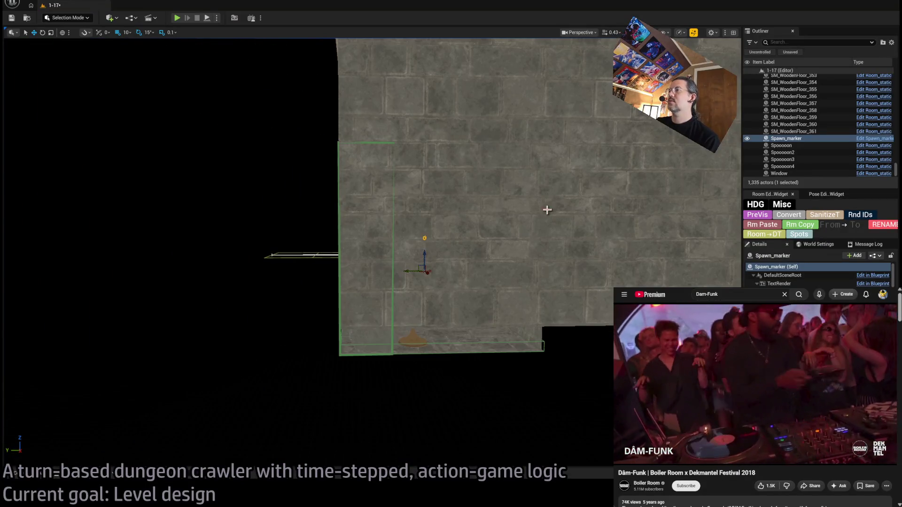
left_click(562, 189)
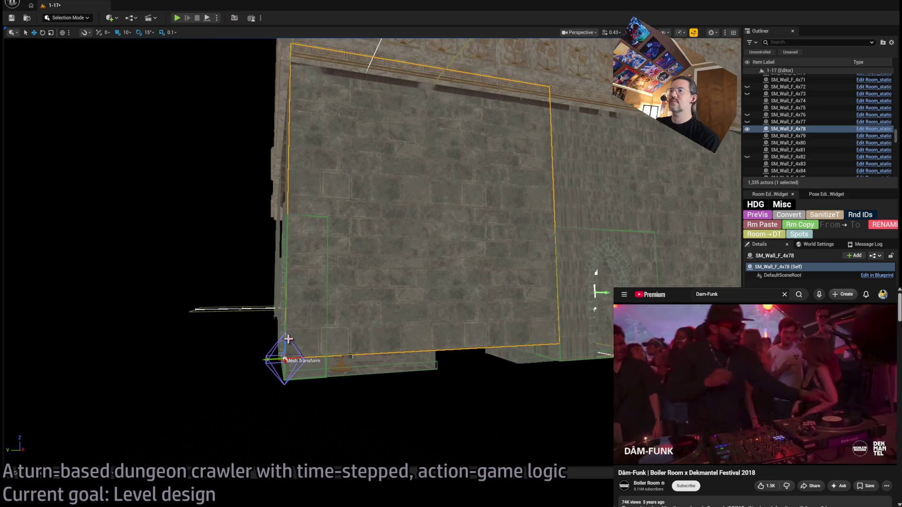
left_click_drag(285, 339, 285, 360)
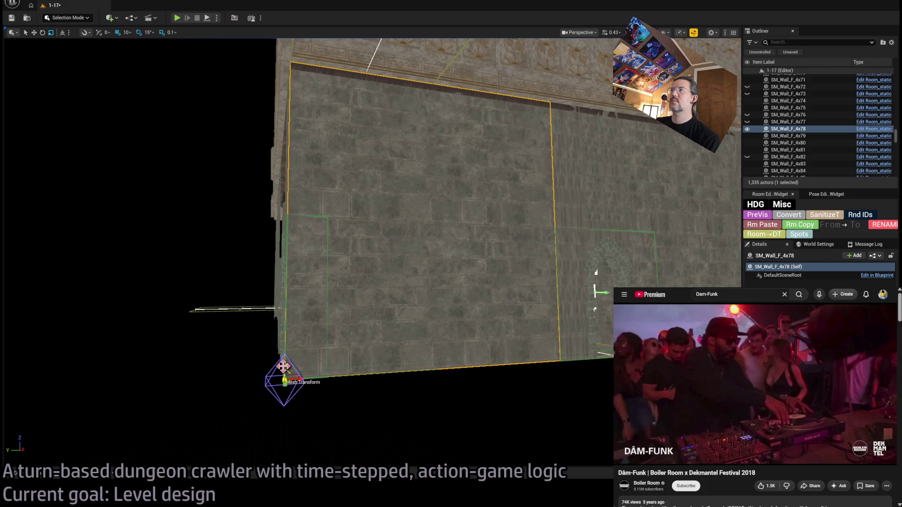
left_click_drag(283, 364, 275, 456)
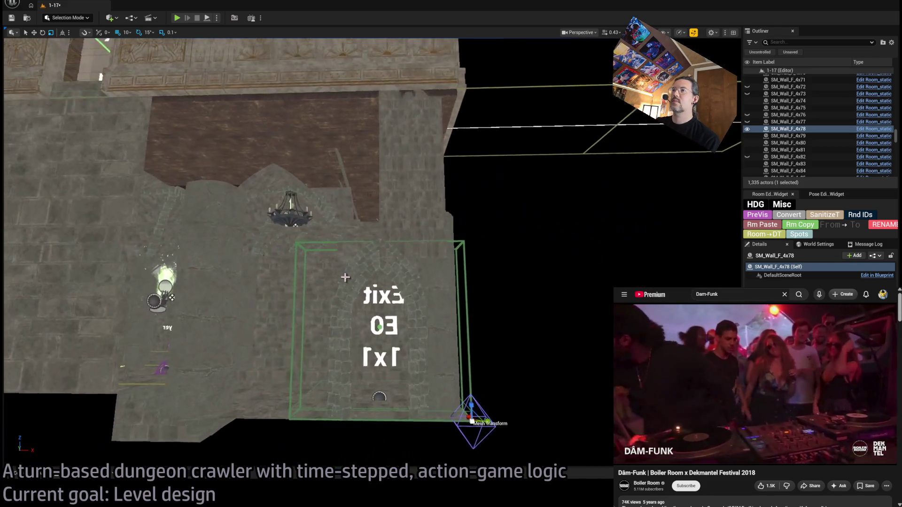
Move wall SM_Wall_F_4x116 to the left and stretch it wider to the right
left_click(428, 161)
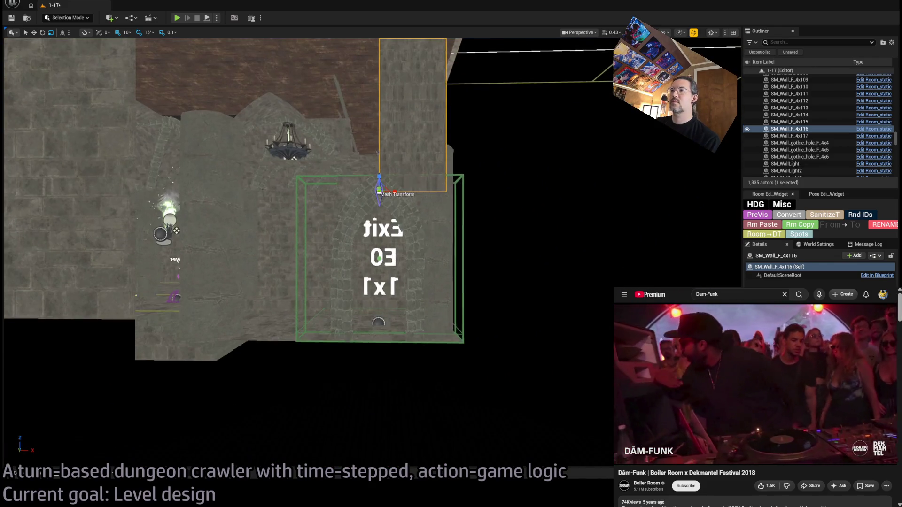
key("a")
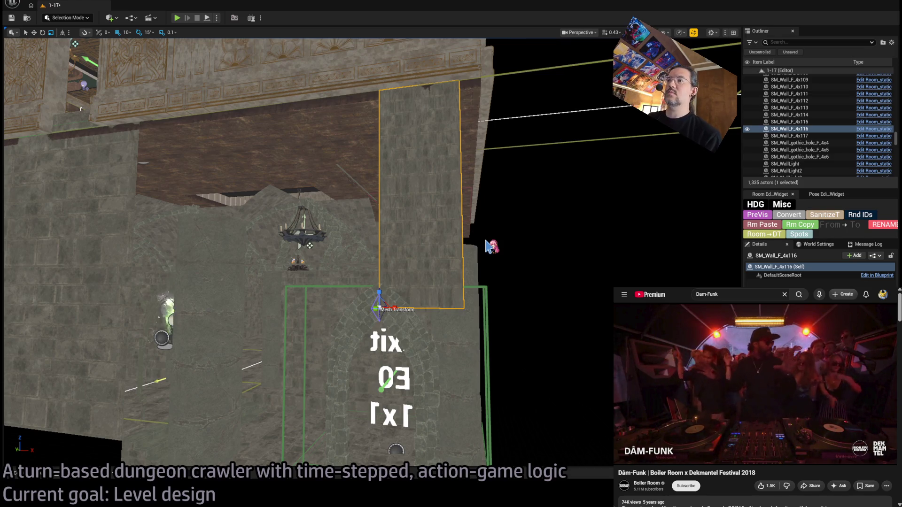
left_click_drag(486, 245, 479, 282)
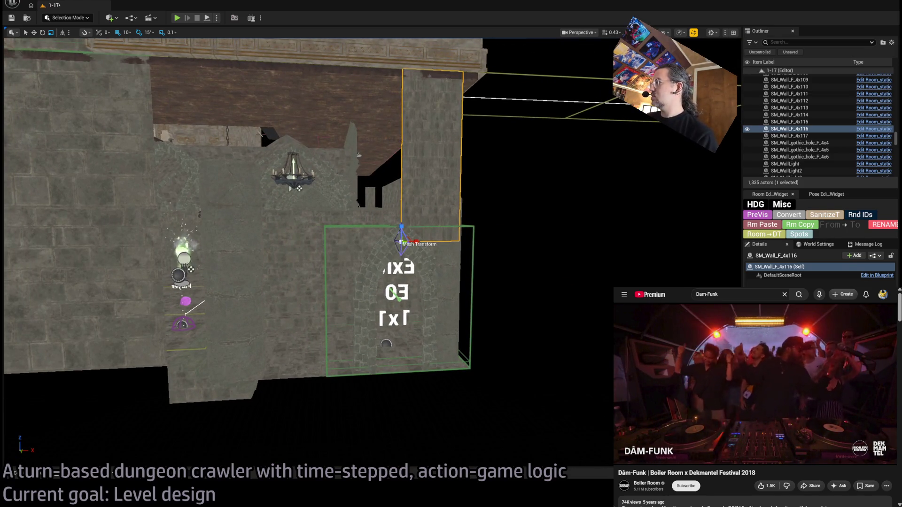
key("a")
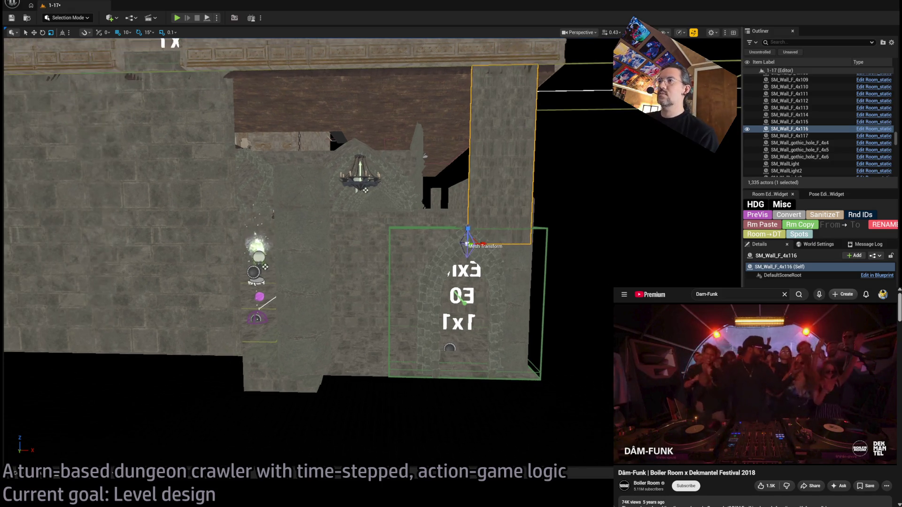
left_click_drag(467, 243, 248, 243)
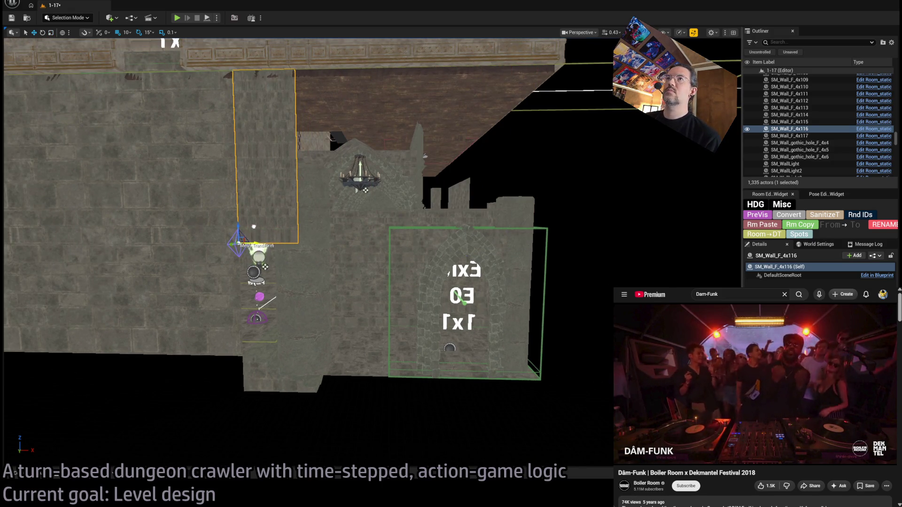
left_click_drag(426, 156, 554, 156)
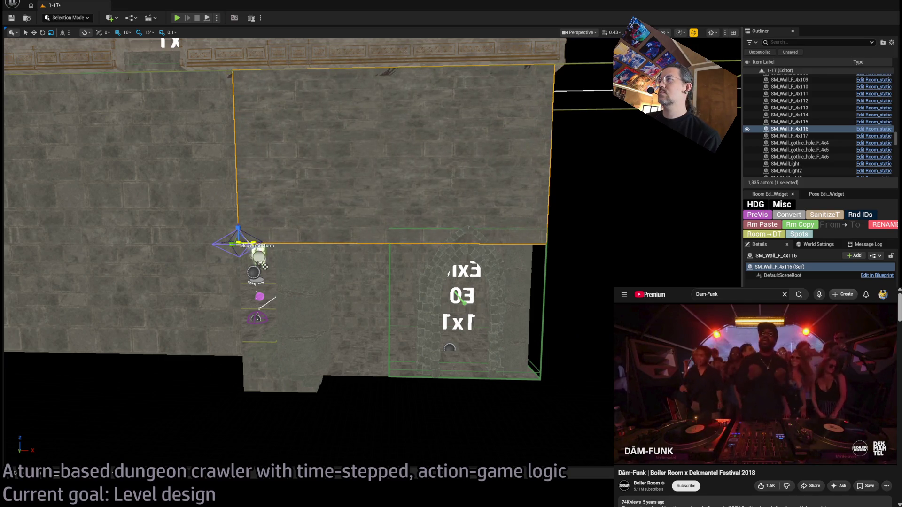
Duplicate SM_Wall_F_4x116 as SM_Wall_F_4x118 and lower the copy
key("w")
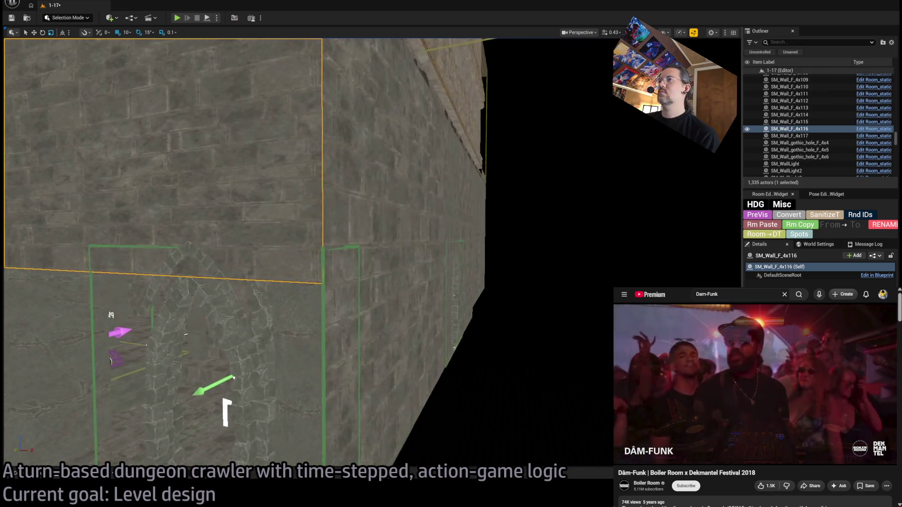
key("s")
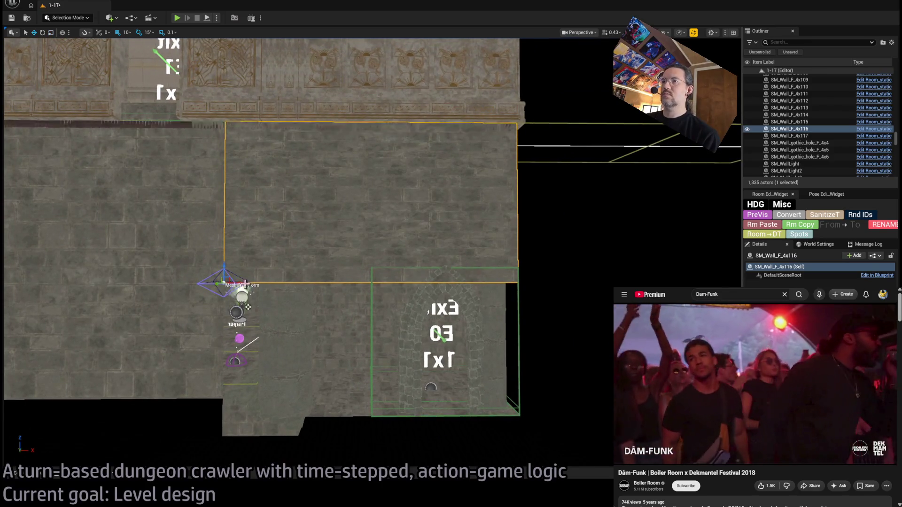
left_click_drag(225, 269, 243, 386)
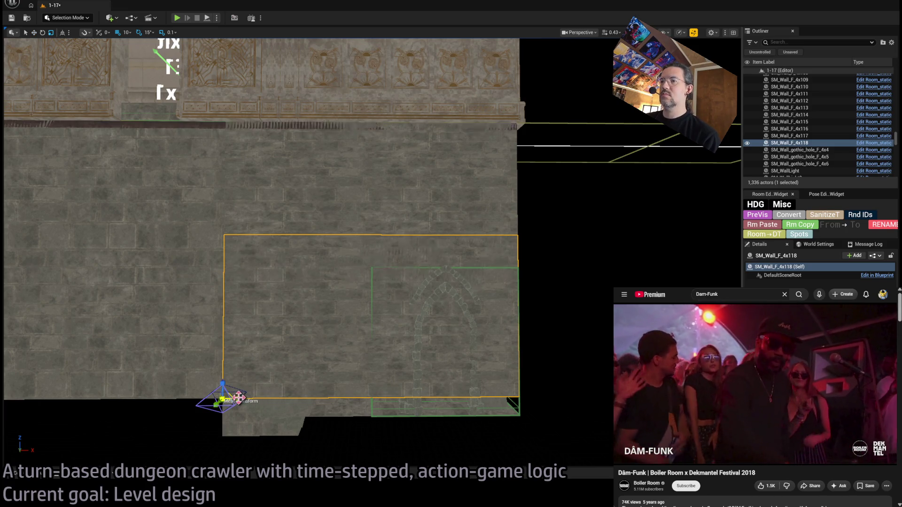
Narrow and shorten SM_Wall_F_4x118, then duplicate it as SM_Wall_F_4x119 to the right
left_click_drag(240, 398, 433, 387)
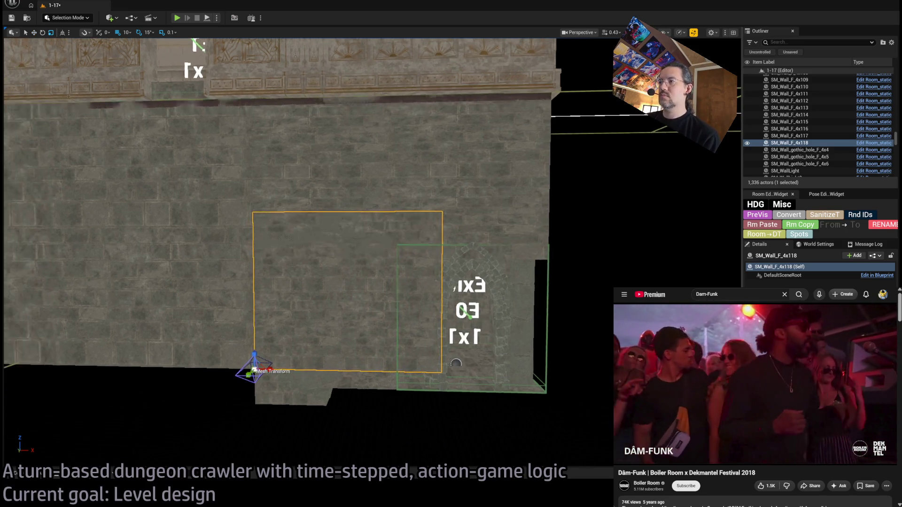
scroll(238, 398, "up", 2)
left_click_drag(185, 366, 183, 353)
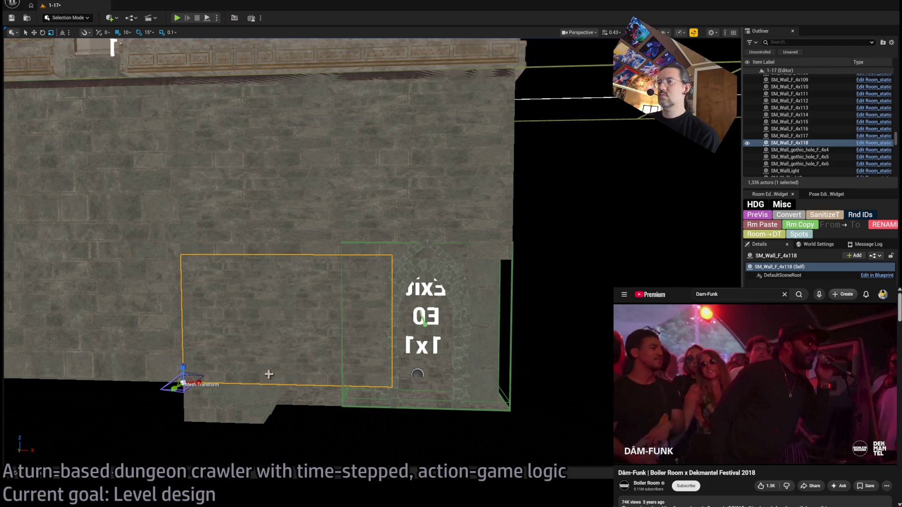
left_click_drag(210, 381, 486, 380)
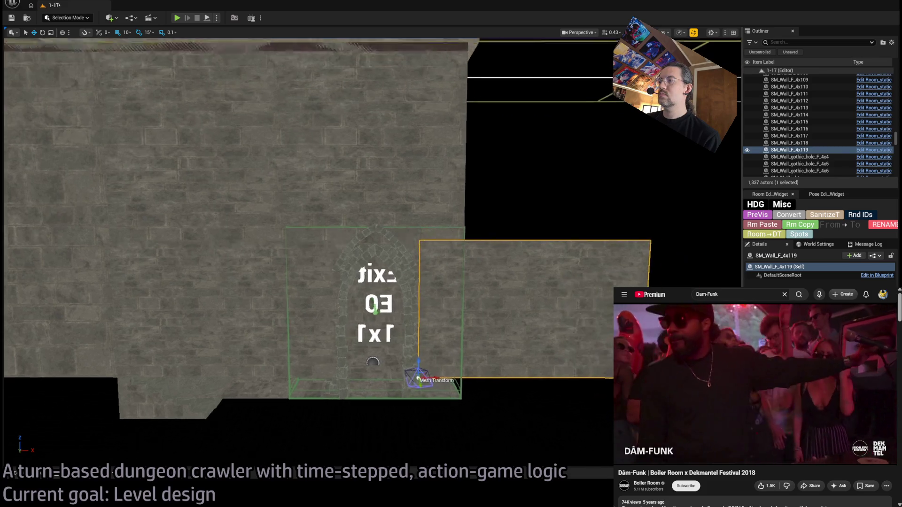
scroll(493, 376, "up", 5)
Rotate SM_Wall_F_4x119 about its corner to flank the Exit archway and make it taller again
key("e")
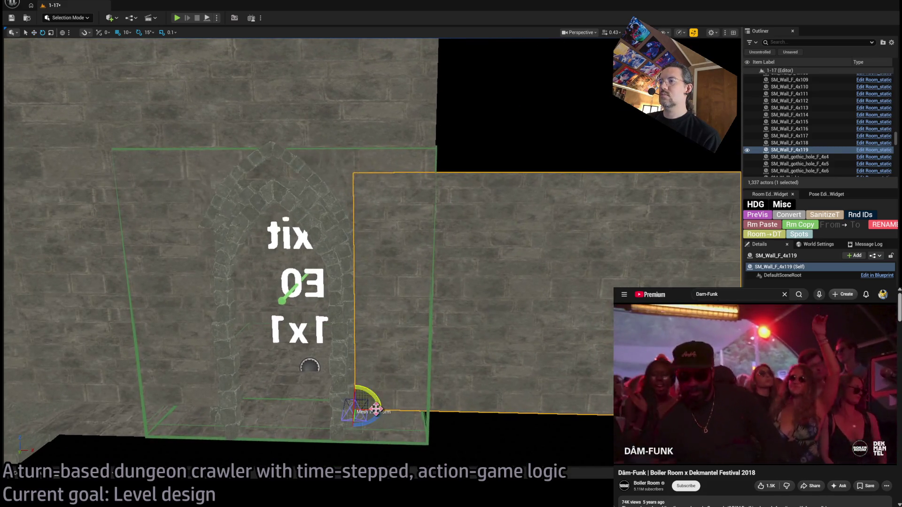
mouse_move(371, 410)
left_mouse_down()
mouse_move(361, 411)
mouse_move(369, 412)
left_mouse_up()
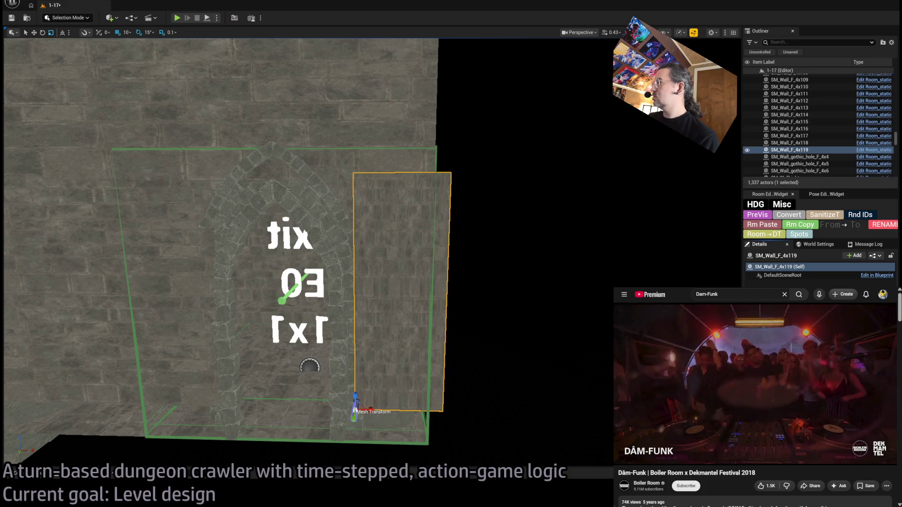
left_click_drag(369, 411, 460, 346)
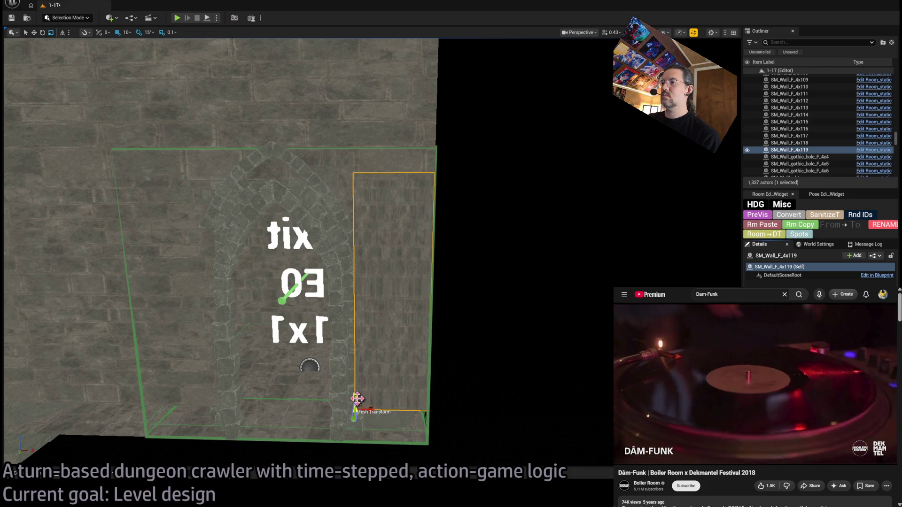
left_click_drag(361, 405, 359, 397)
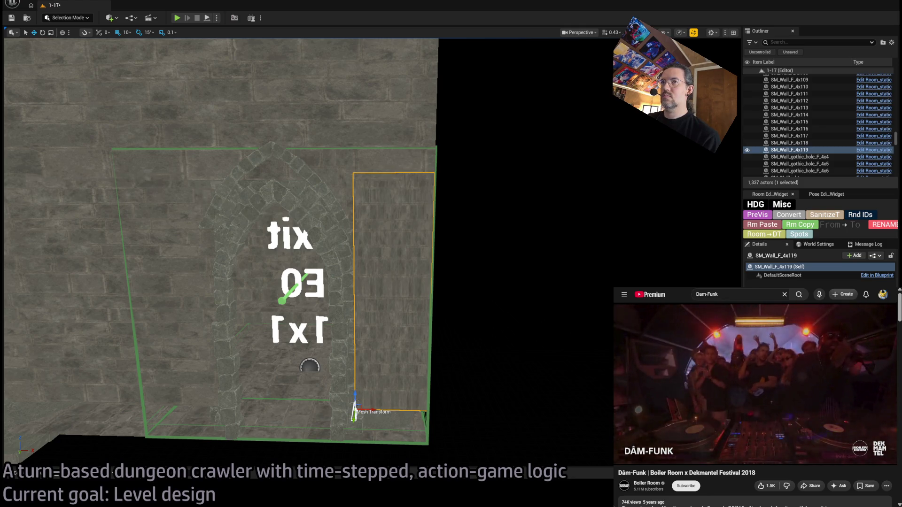
Select both wall panels SM_Wall_F_4x118 and SM_Wall_F_4x119 and move them down together
left_click(789, 143, "ctrl")
key("f")
left_click_drag(398, 302, 397, 338)
left_click_drag(449, 284, 449, 283)
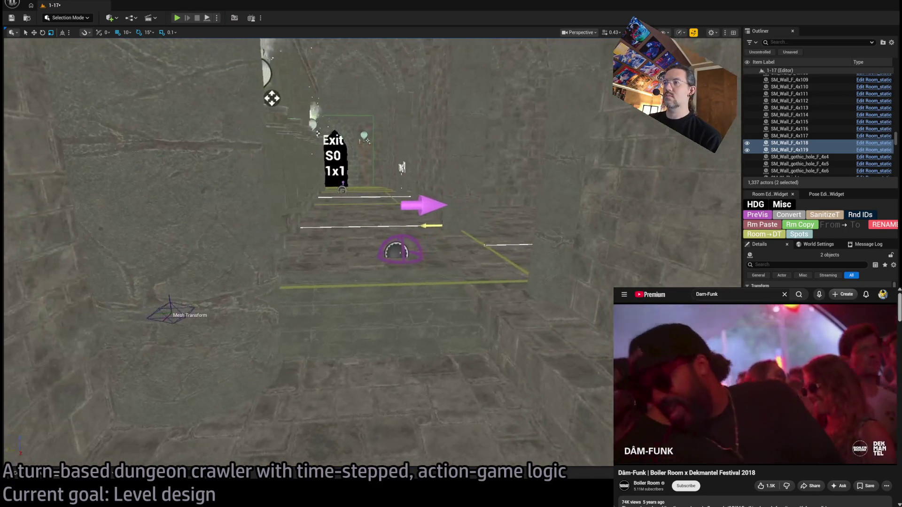
left_click_drag(449, 284, 445, 284)
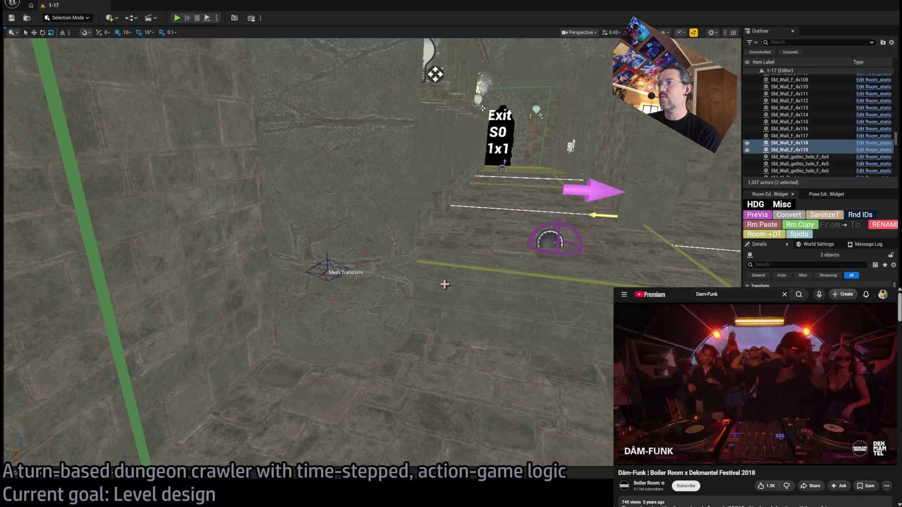
left_click_drag(445, 284, 492, 313)
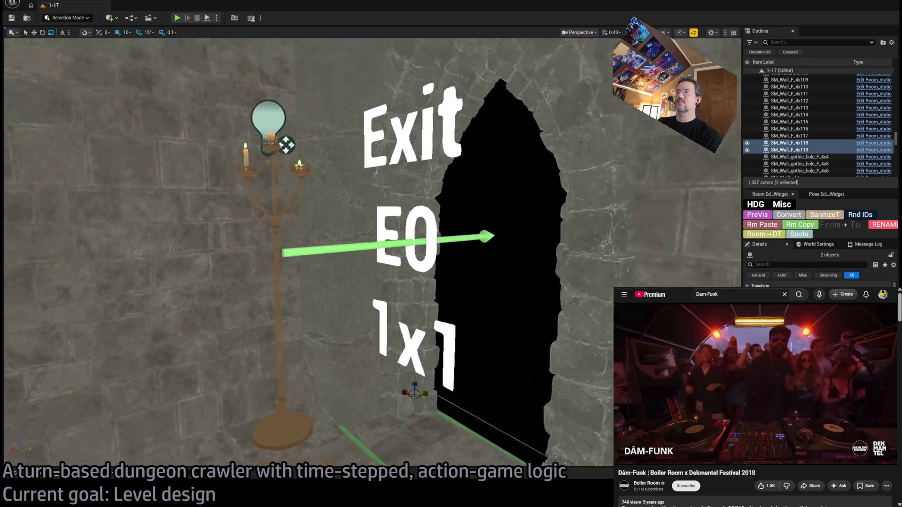
scroll(472, 320, "down", 3)
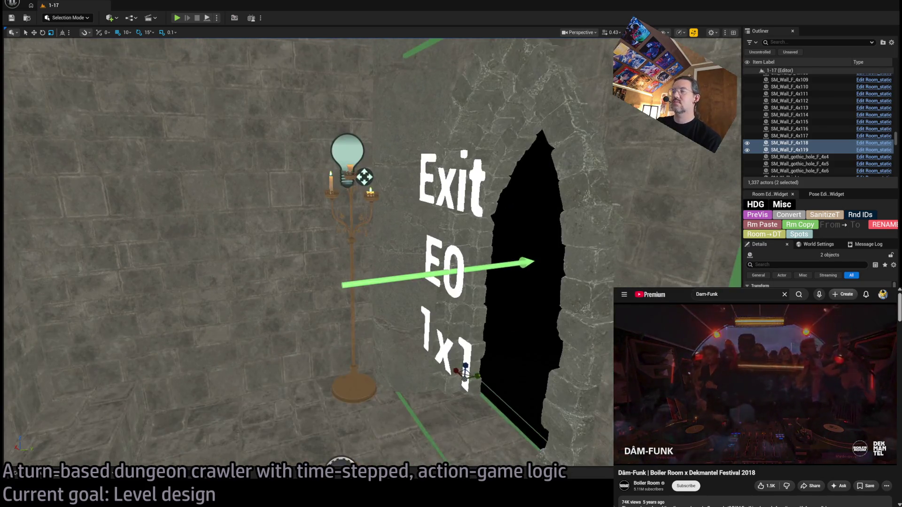
scroll(472, 319, "down", 3)
scroll(472, 319, "down", 2)
scroll(472, 319, "down", 2)
scroll(248, 61, "down", 2)
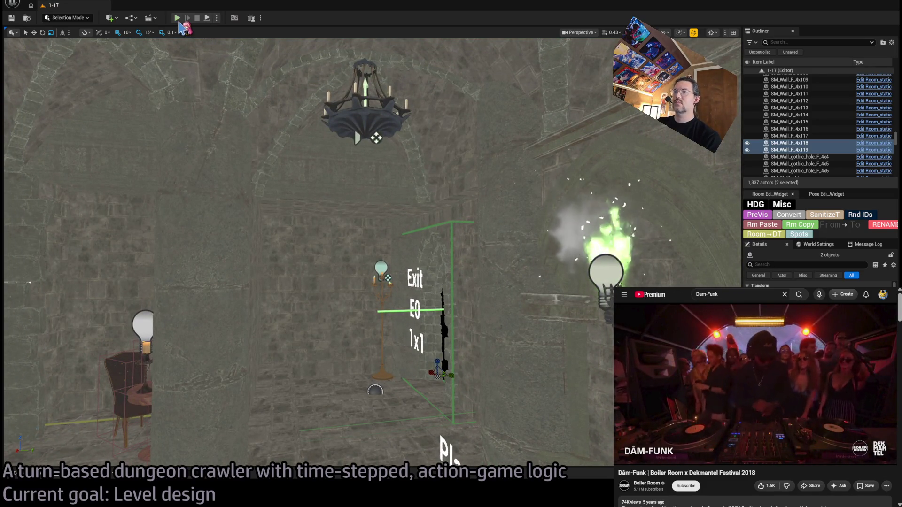
key("f")
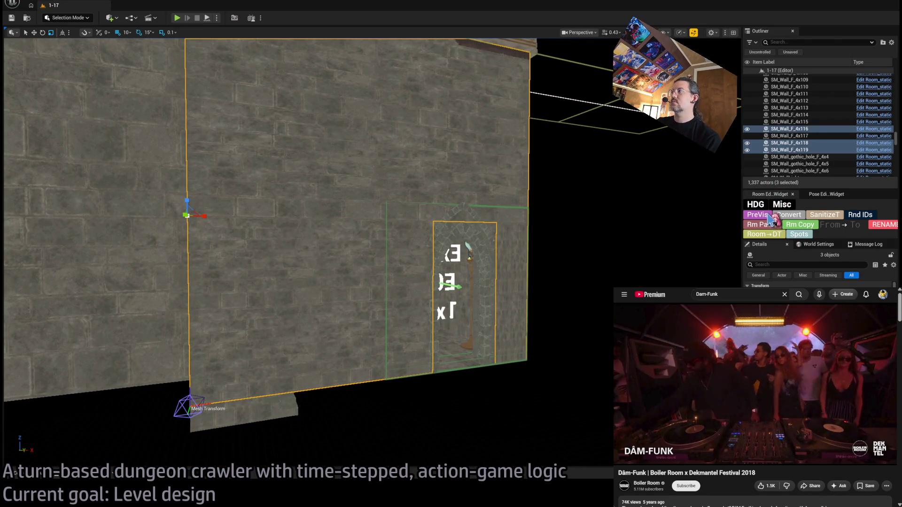
scroll(469, 252, "up", 3)
scroll(428, 188, "up", 2)
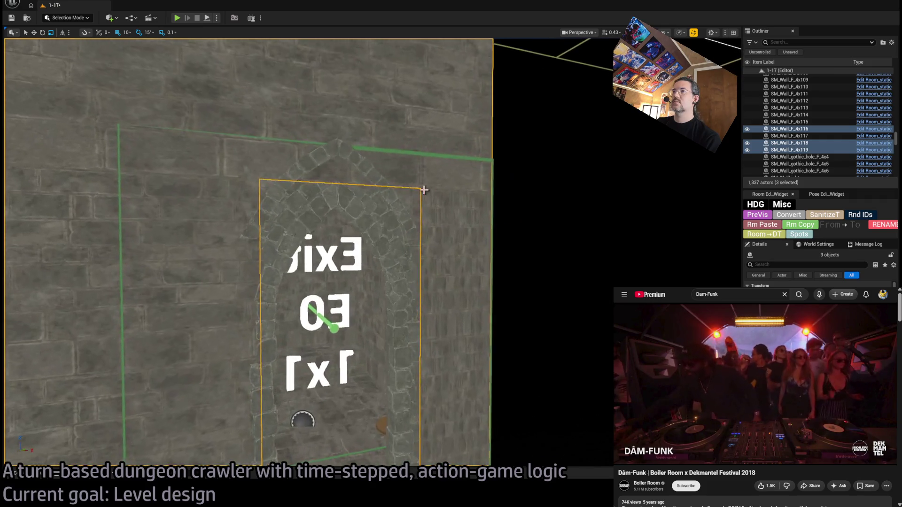
Select the arch cover above the Exit E0 doorway and inspect it from the front
left_click(416, 187)
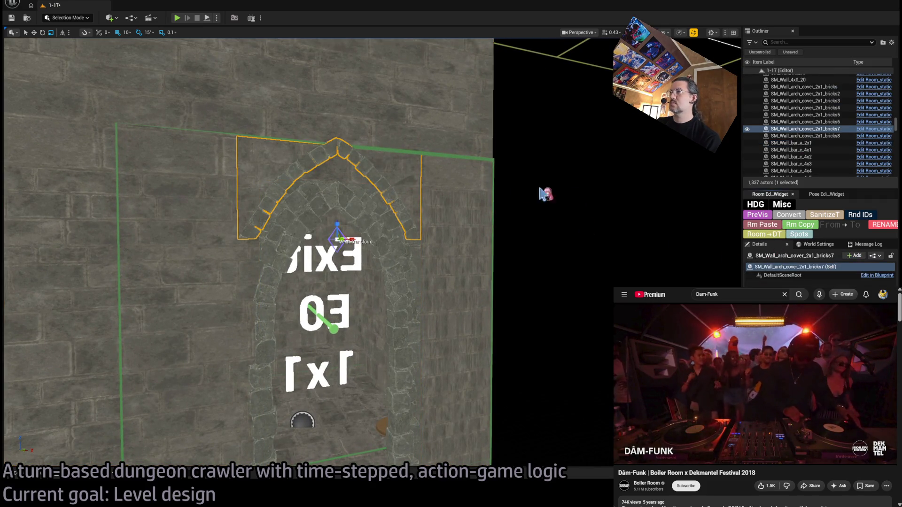
left_click_drag(576, 197, 576, 197)
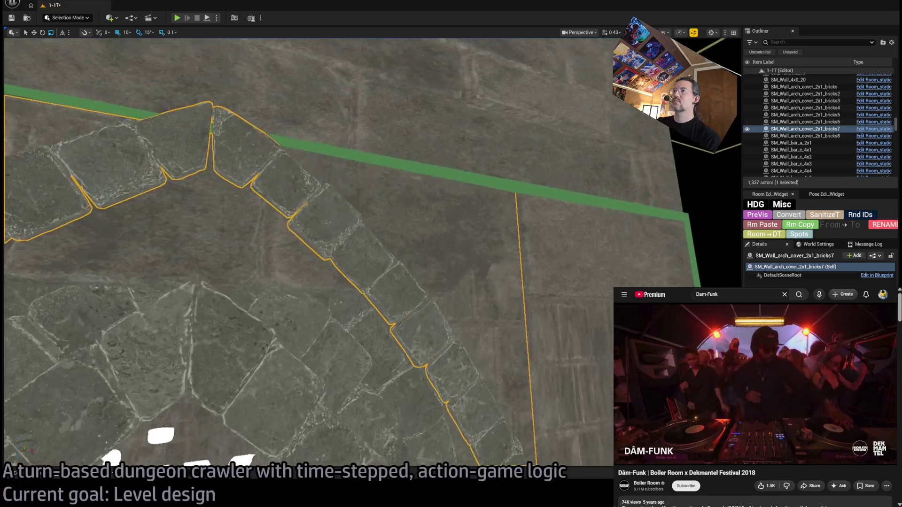
left_click_drag(420, 214, 420, 214)
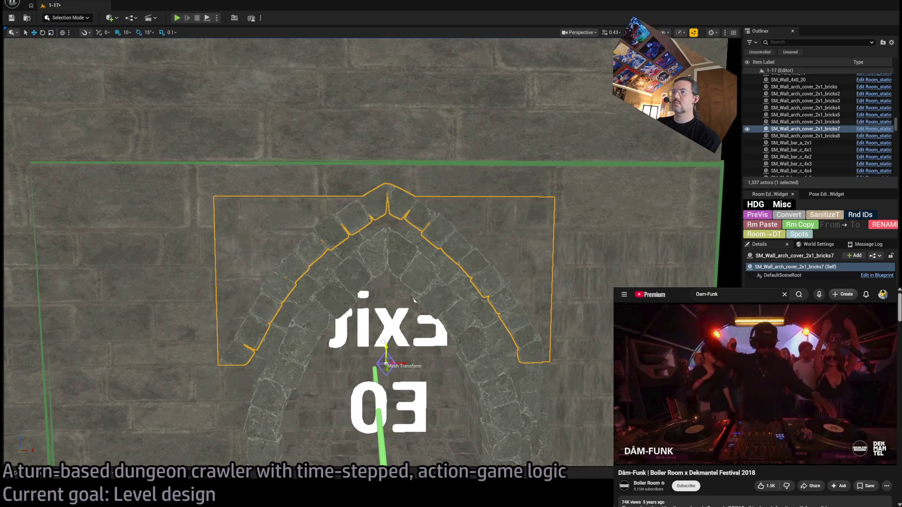
left_click_drag(490, 283, 490, 284)
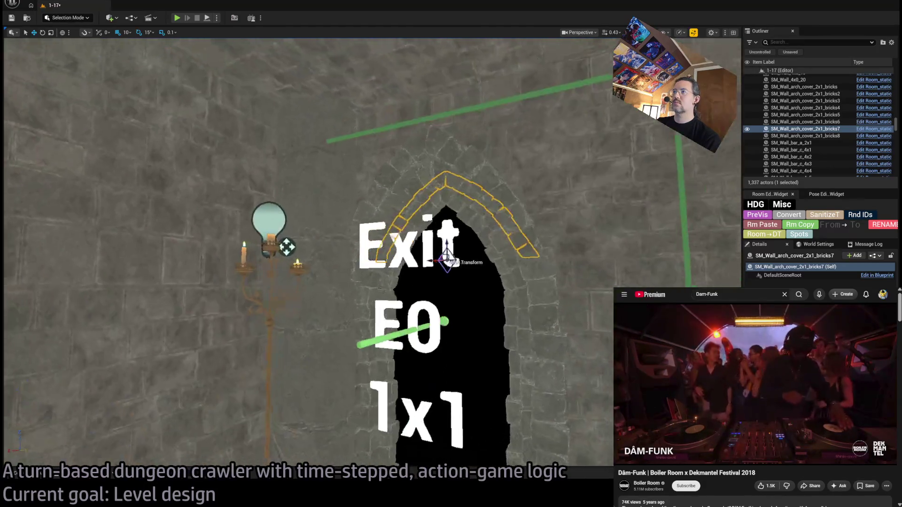
left_click_drag(420, 248, 420, 248)
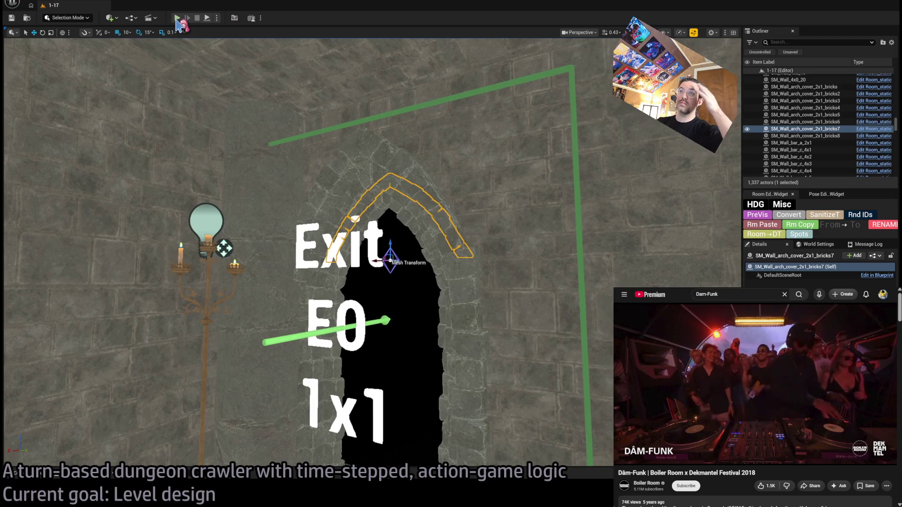
Run and stop a play-test, then select and frame the Exit-S0 stair floor
key("alt+p")
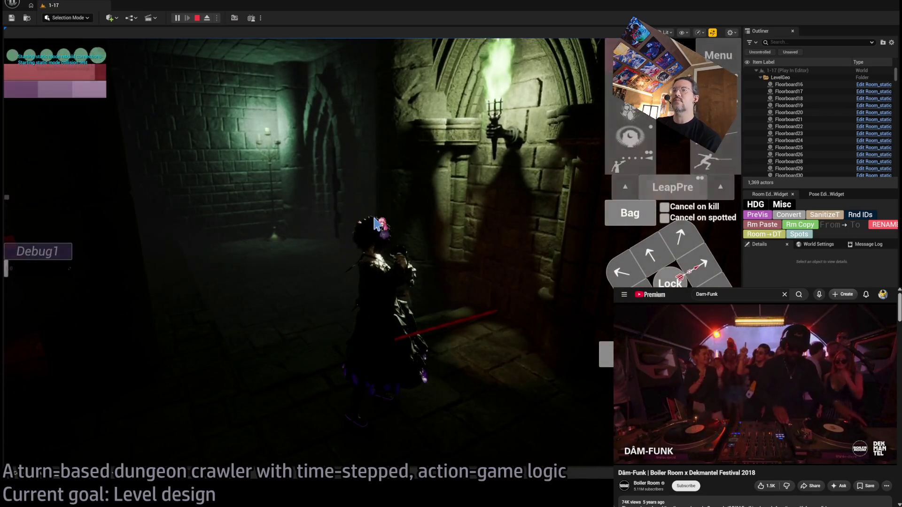
key("Escape")
key("f")
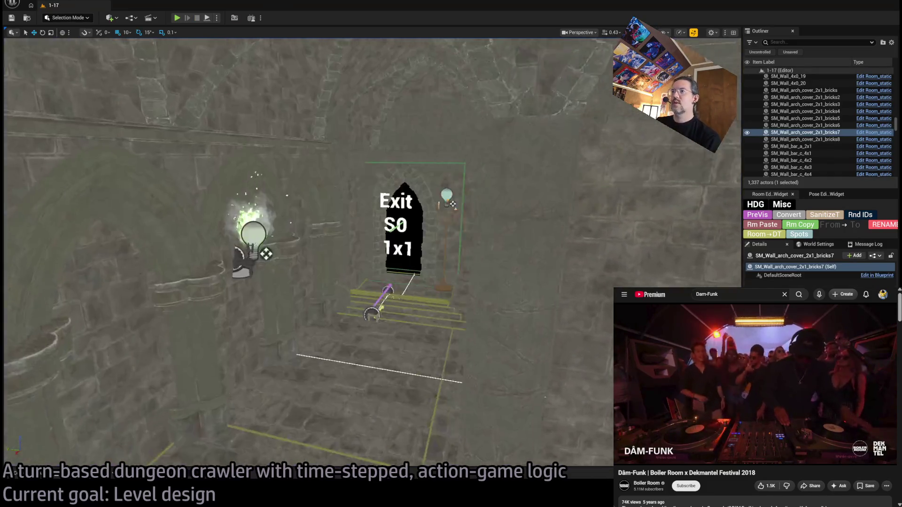
left_click(423, 310)
key("f")
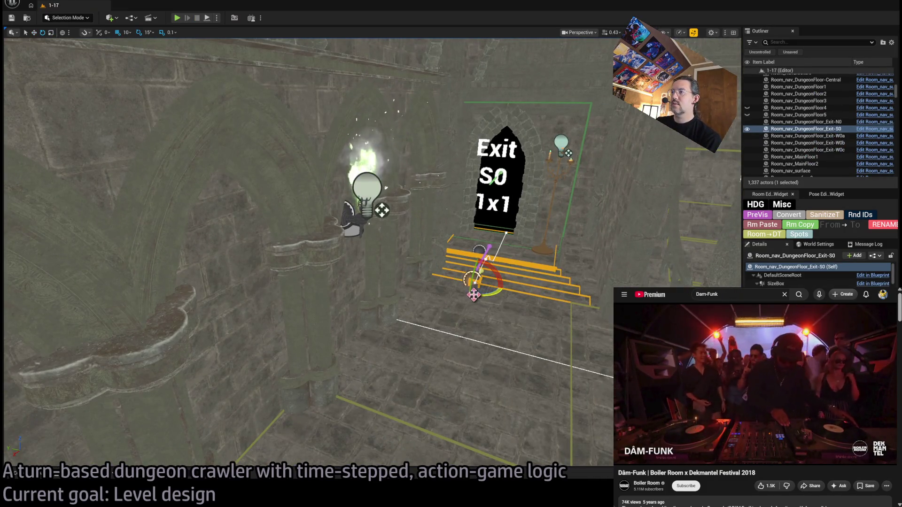
Duplicate the Exit-S0 stair floor as Room_nav_DungeonFloor_Exit-S1 and move it to a new spot
mouse_move(473, 294)
left_mouse_down()
mouse_move(497, 291)
mouse_move(536, 233)
left_mouse_up()
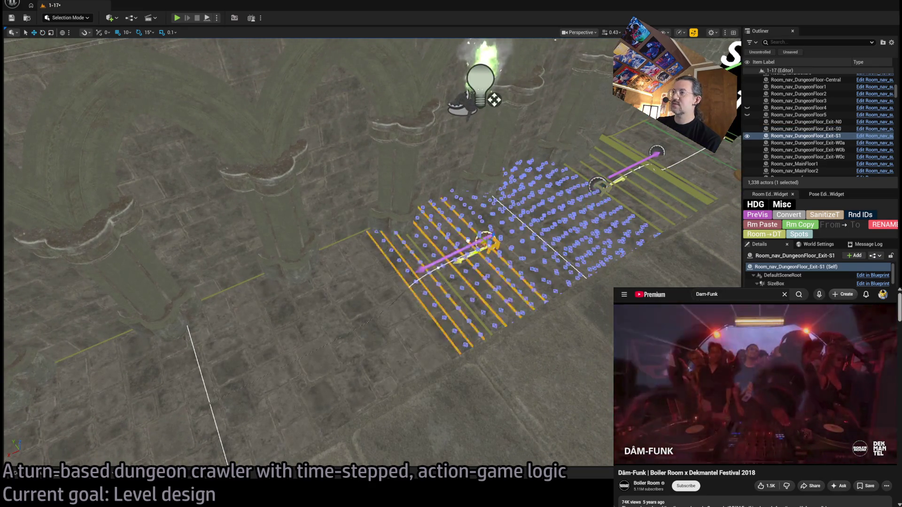
scroll(422, 281, "down", 5)
left_click_drag(458, 317, 320, 173)
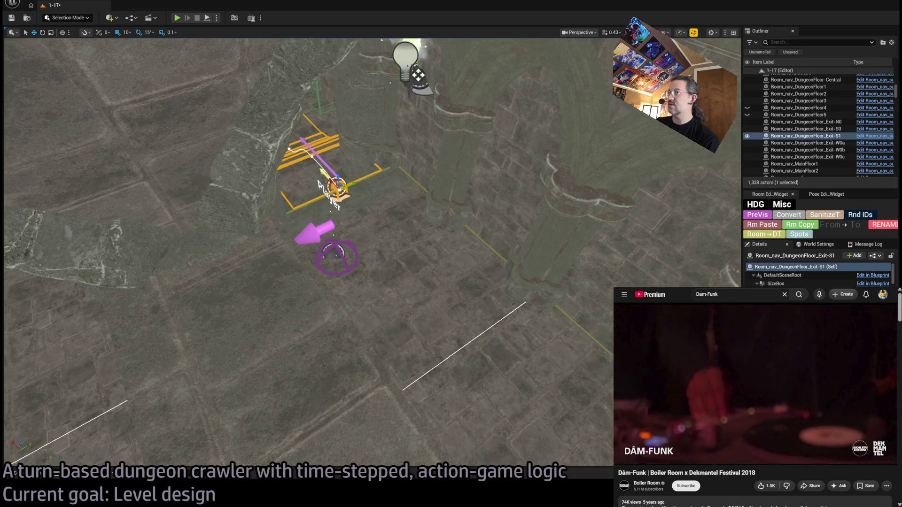
key("f")
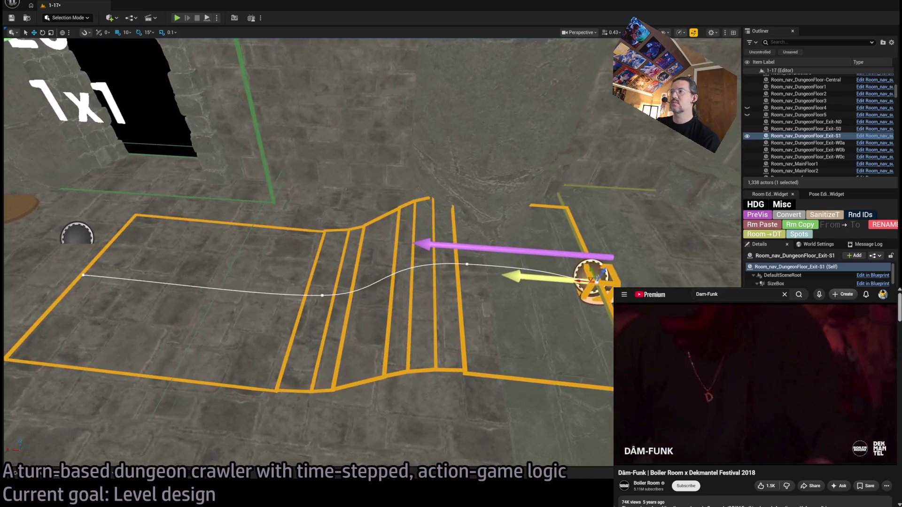
Delete a point on the Exit-S1 floor's spline to flatten the stairs and reshape the path
left_click(358, 292)
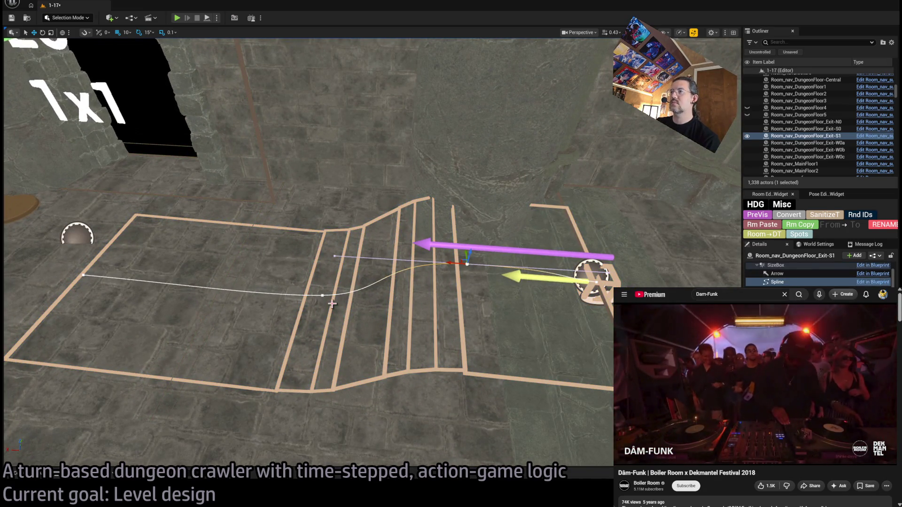
key("Delete")
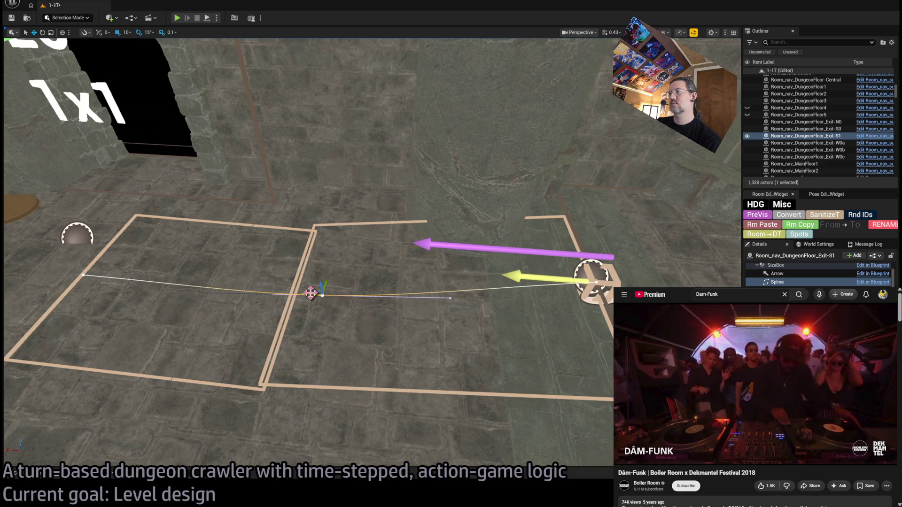
left_click_drag(314, 292, 475, 299)
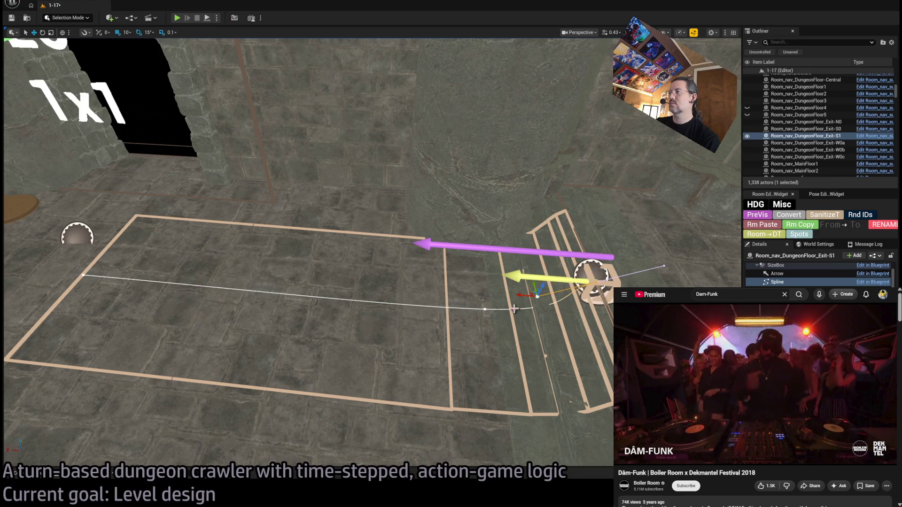
key("w")
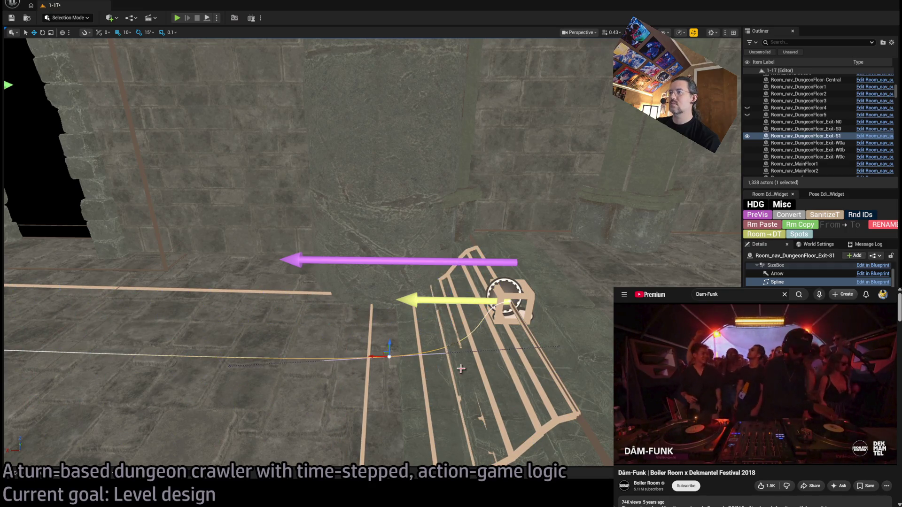
Stretch the spline endpoint so the floor runs to the lamp base below Exit E0
left_click_drag(544, 346, 459, 352)
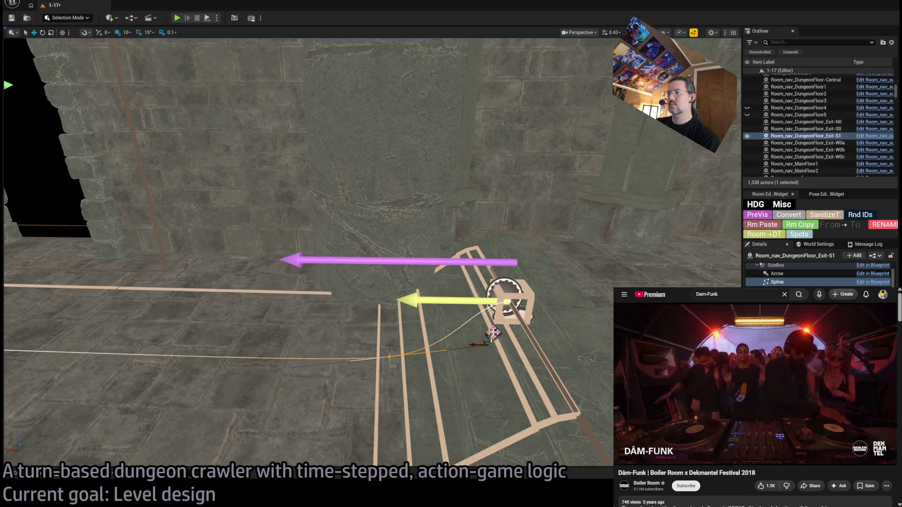
scroll(459, 352, "up", 2)
scroll(478, 347, "up", 2)
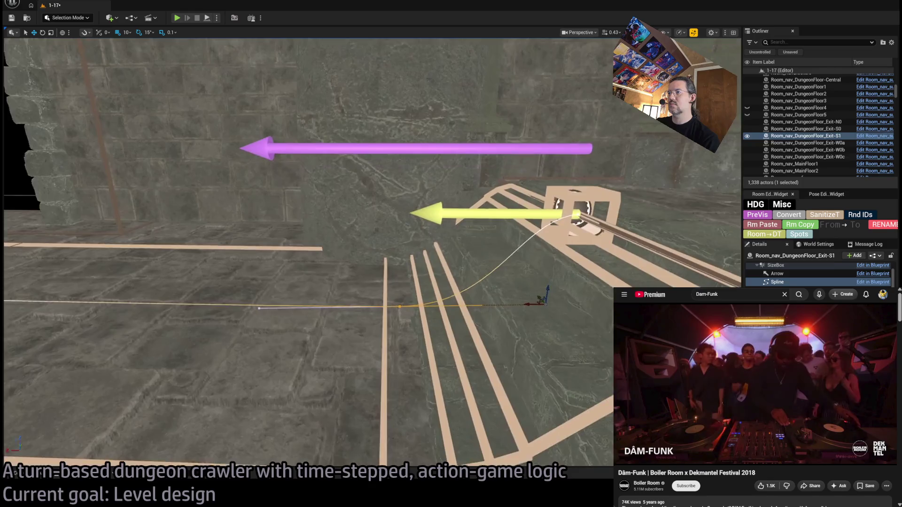
left_click_drag(534, 306, 479, 334)
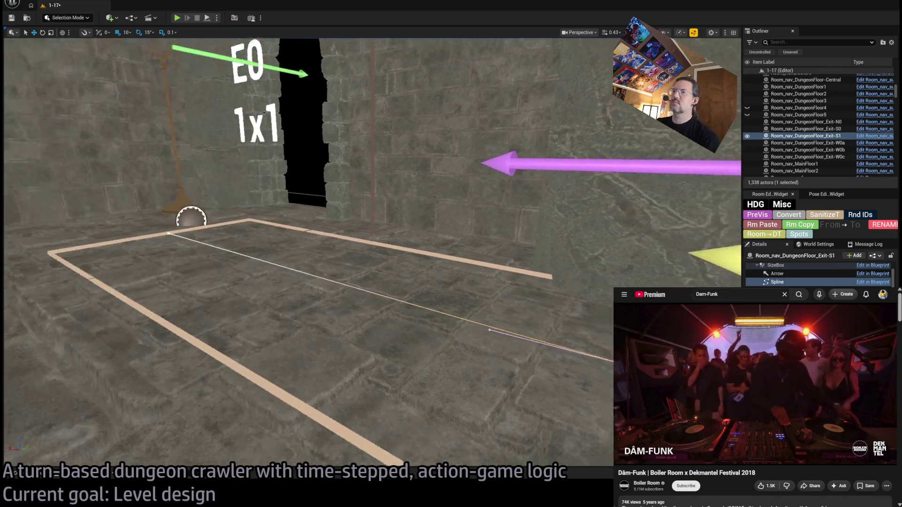
left_click_drag(418, 334, 426, 324)
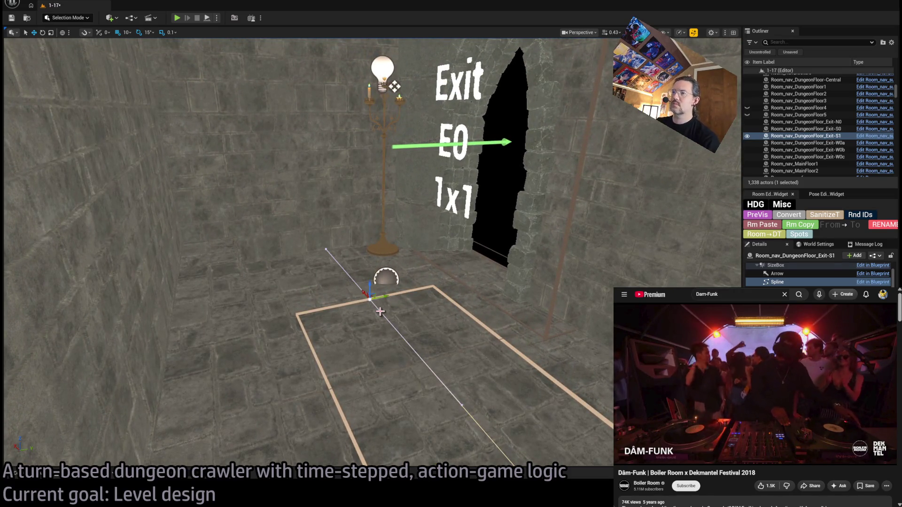
mouse_move(364, 290)
left_mouse_down()
mouse_move(325, 247)
mouse_move(331, 295)
left_mouse_up()
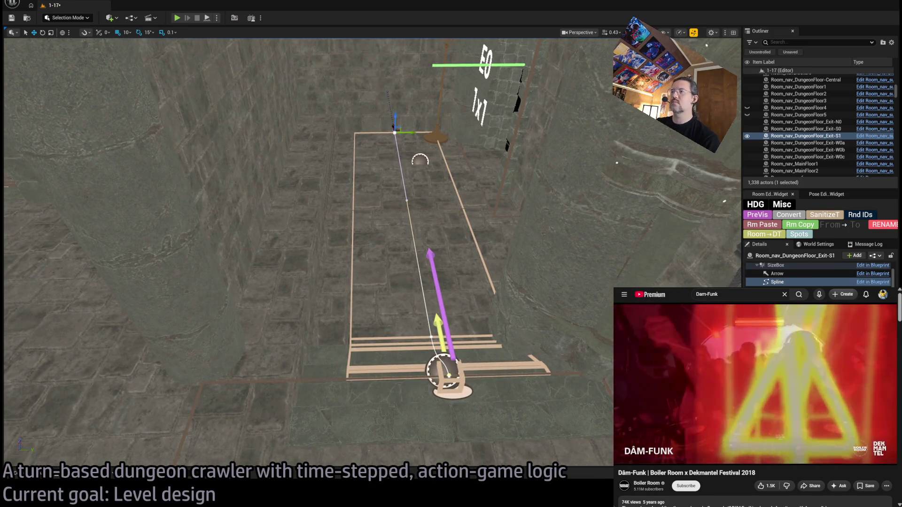
Reselect the whole Exit-S1 floor actor instead of its box component
left_click(506, 370)
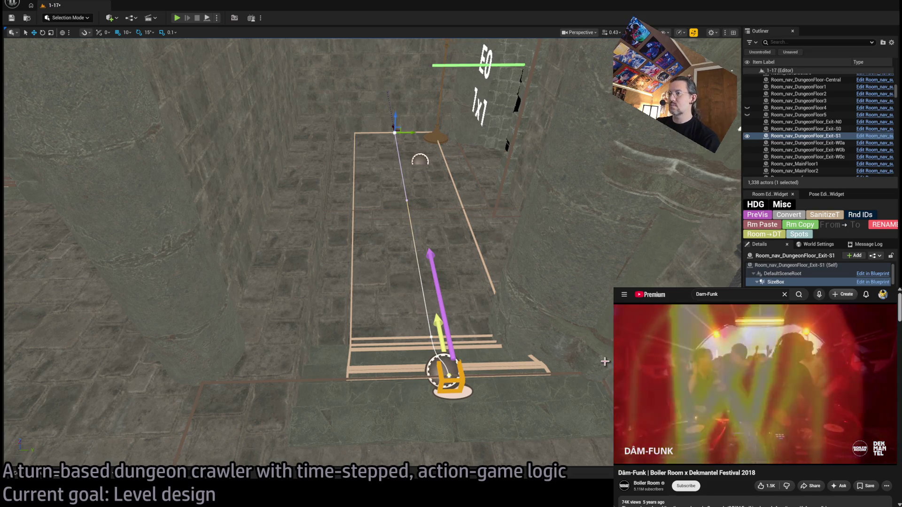
left_click_drag(467, 325, 467, 349)
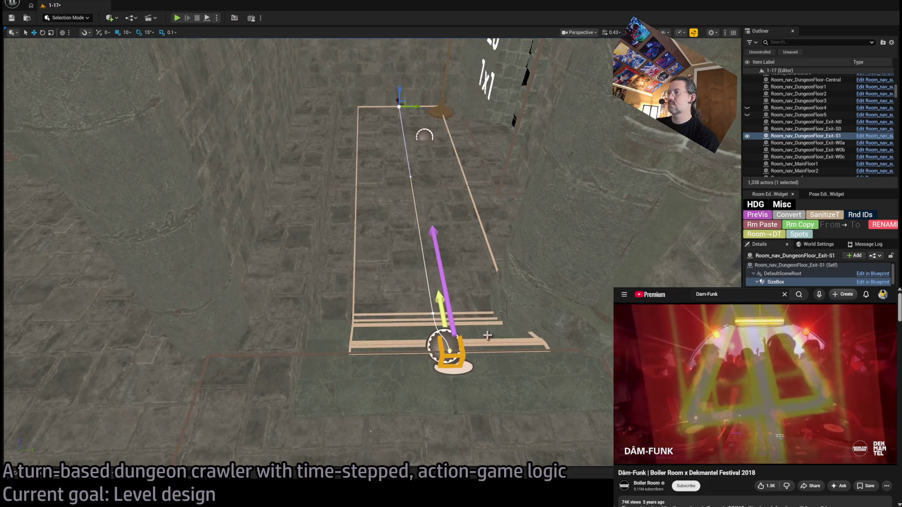
left_click(470, 350)
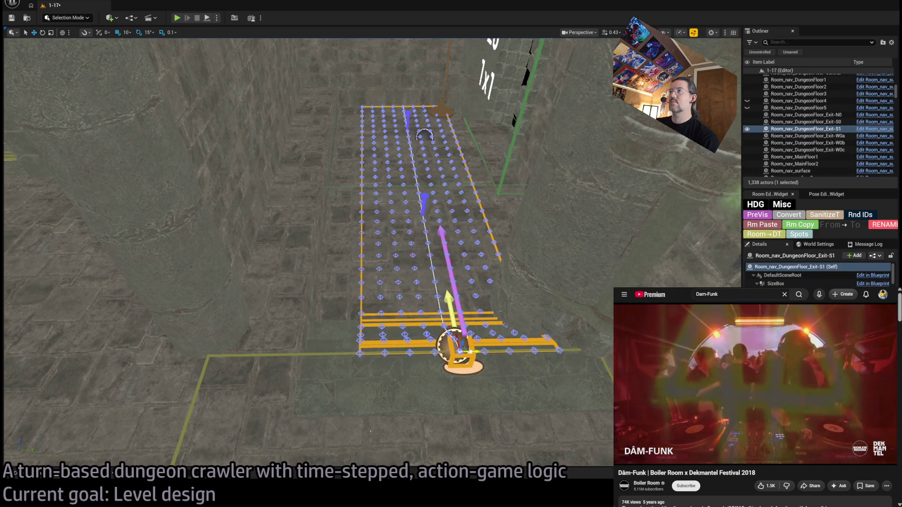
Shift the Room_nav_DungeonFloor_Exit-S1 actor sideways and look down over its box before the Exit E0 doorway
left_click_drag(451, 351, 491, 350)
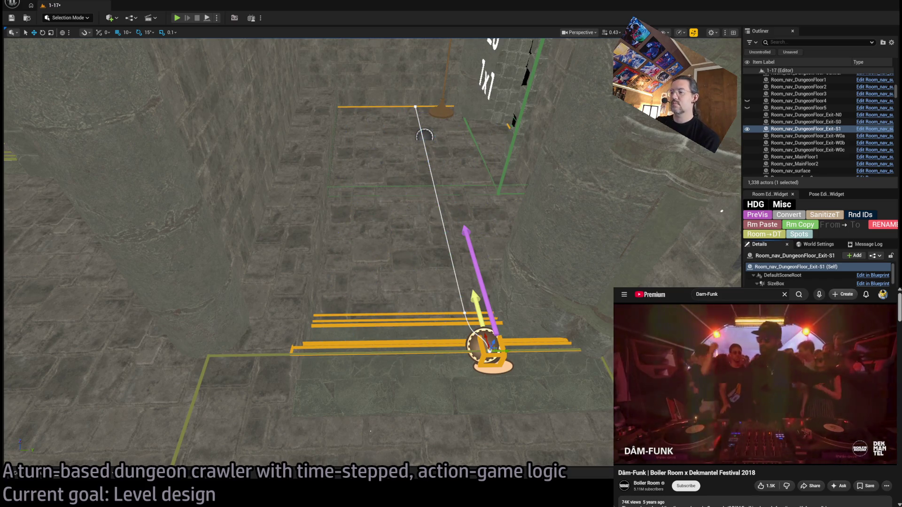
left_click_drag(306, 268, 306, 176)
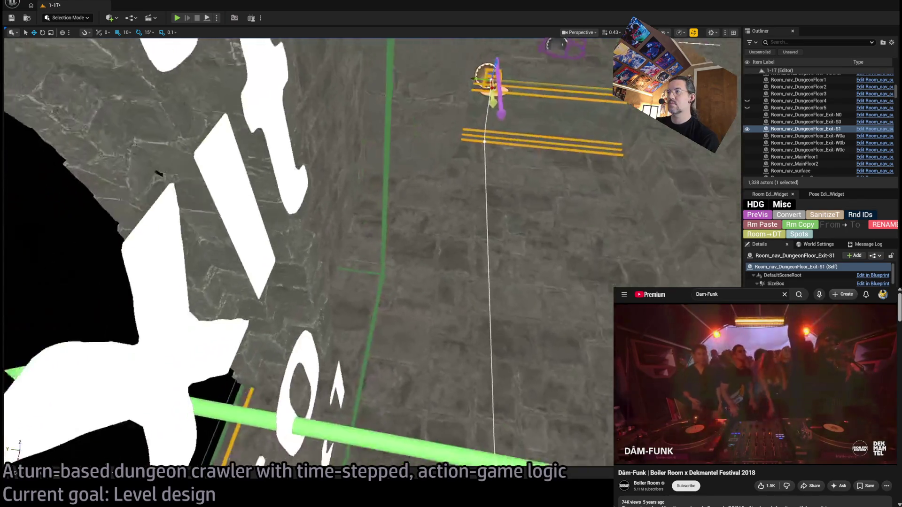
left_click_drag(486, 226, 486, 140)
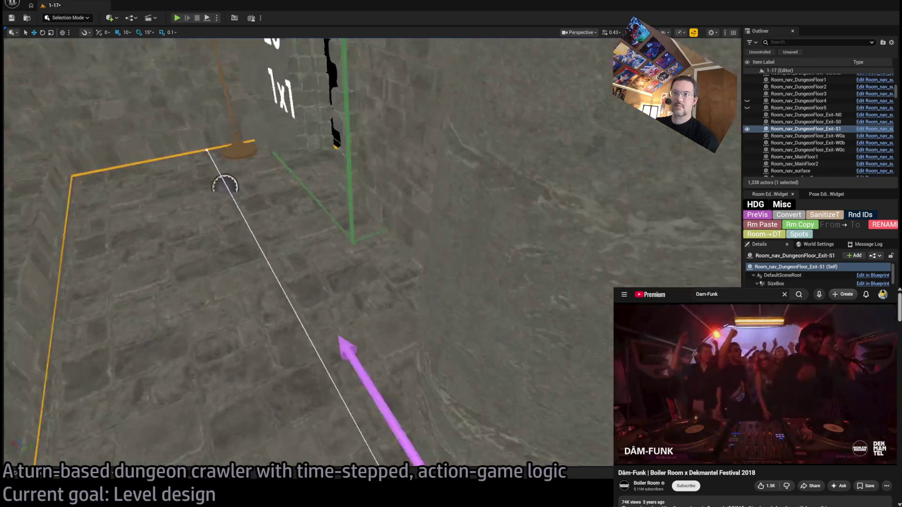
left_click_drag(522, 226, 521, 196)
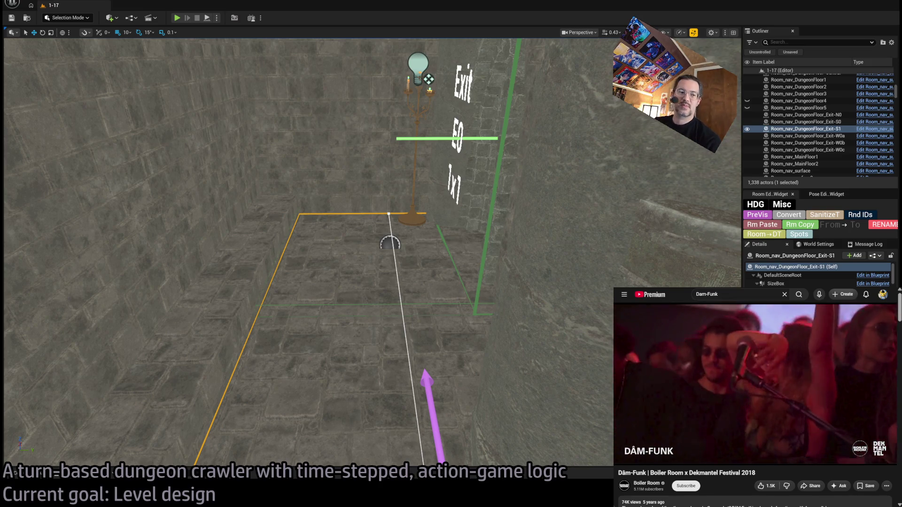
scroll(433, 179, "down", 5)
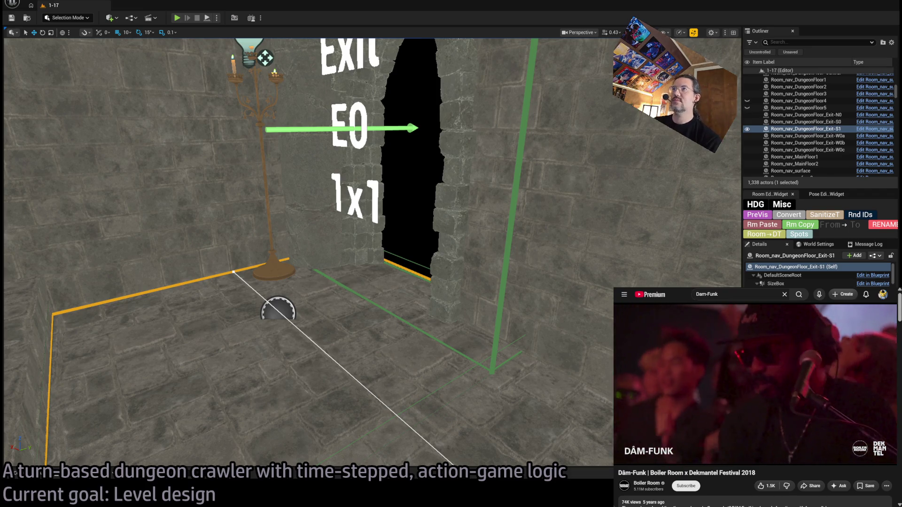
Fly through the doorway to view the Exit-S1 path from the lamp to the Player start, then start a play-test
key("w")
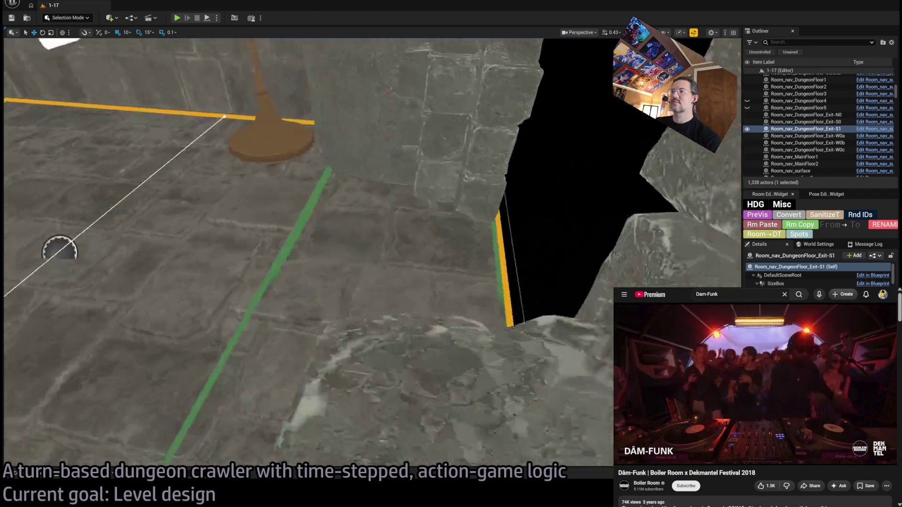
key("w")
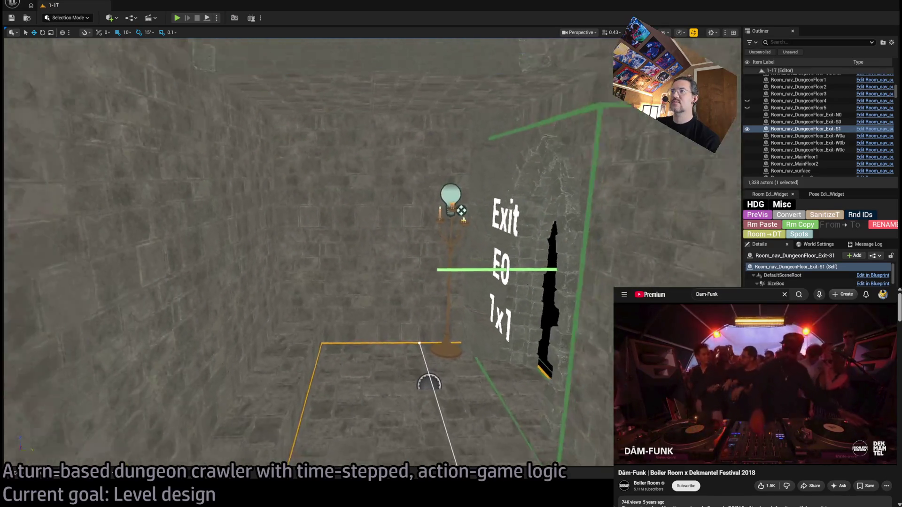
key("s")
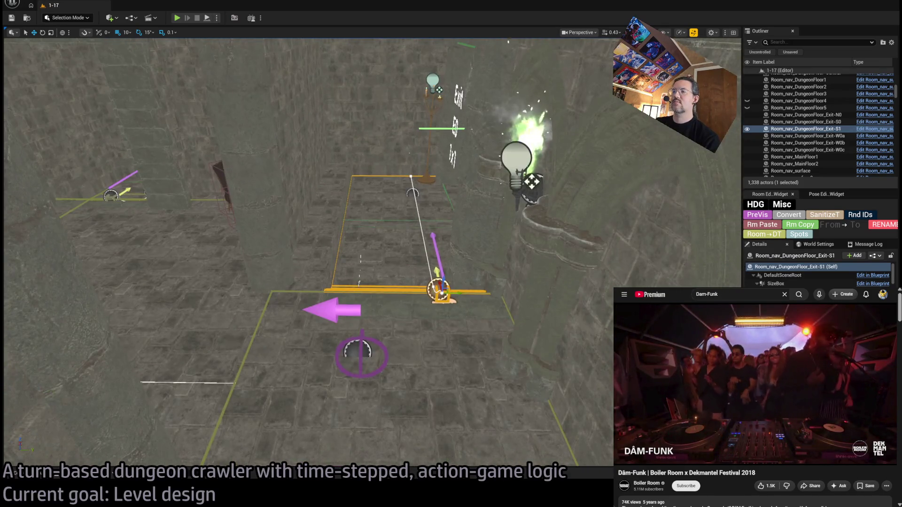
left_click_drag(317, 239, 398, 239)
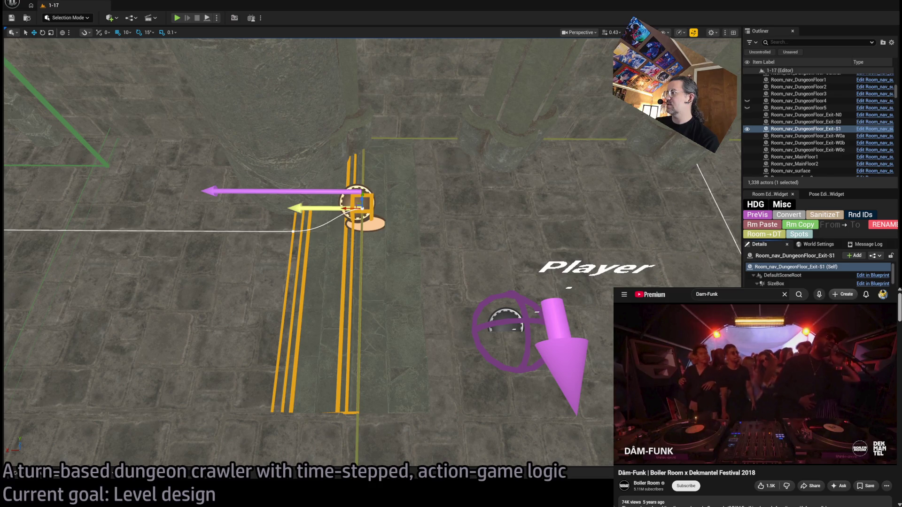
left_click_drag(583, 307, 536, 281)
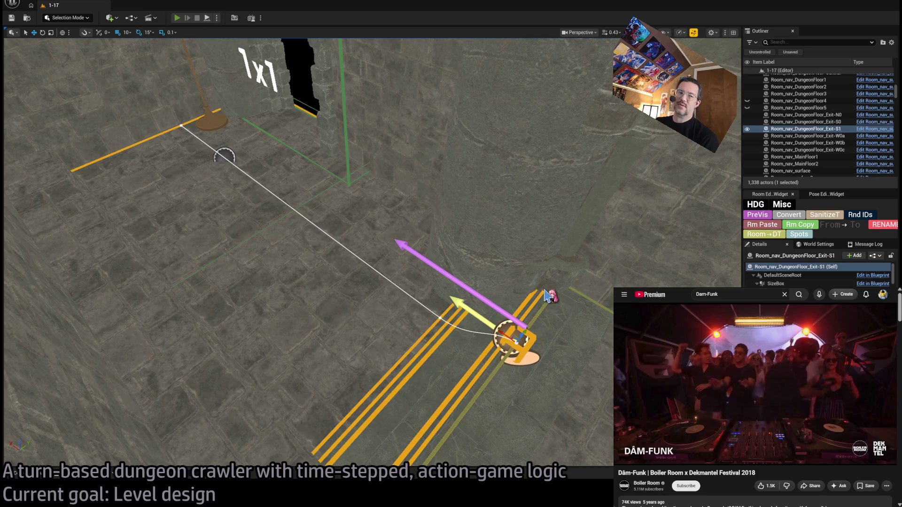
key("alt+p")
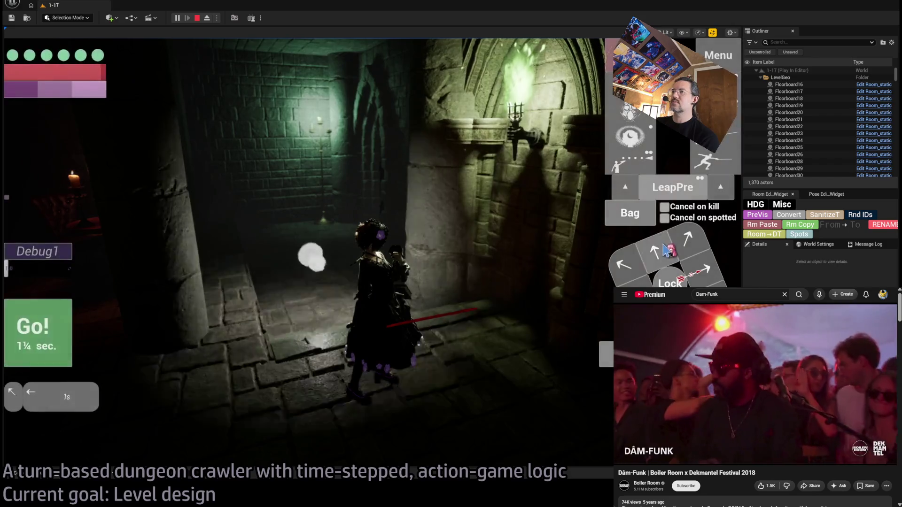
Advance a turn, stop the play-test, and shift a point on the exit room's spline to the left
left_click(663, 250)
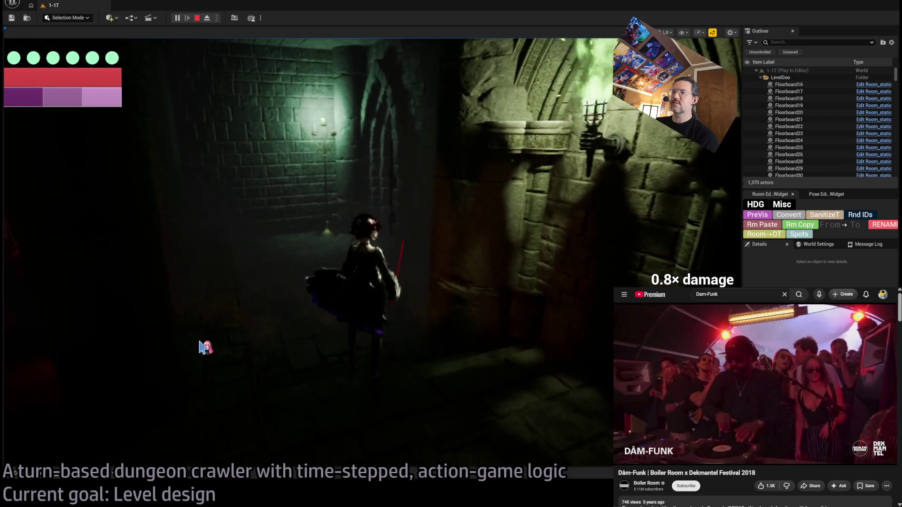
key("Escape")
mouse_move(436, 391)
left_mouse_down()
mouse_move(435, 426)
mouse_move(436, 314)
left_mouse_up()
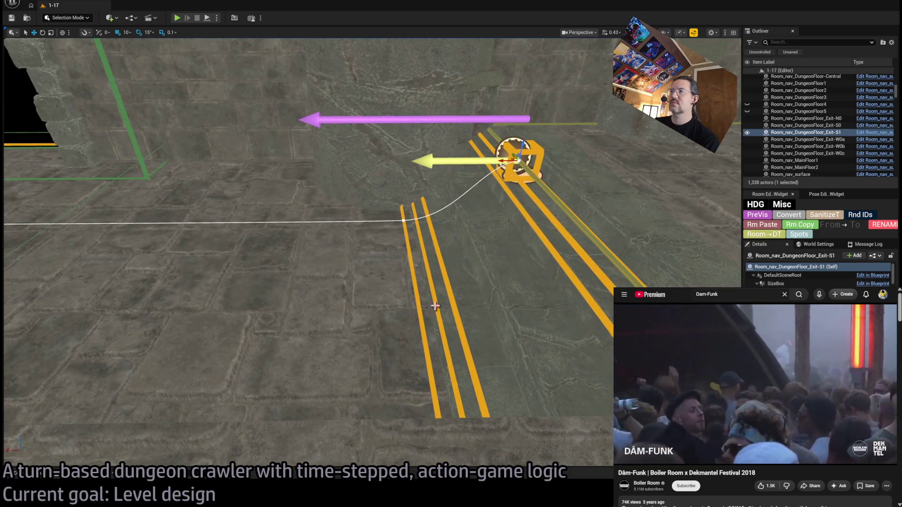
left_click_drag(408, 223, 449, 253)
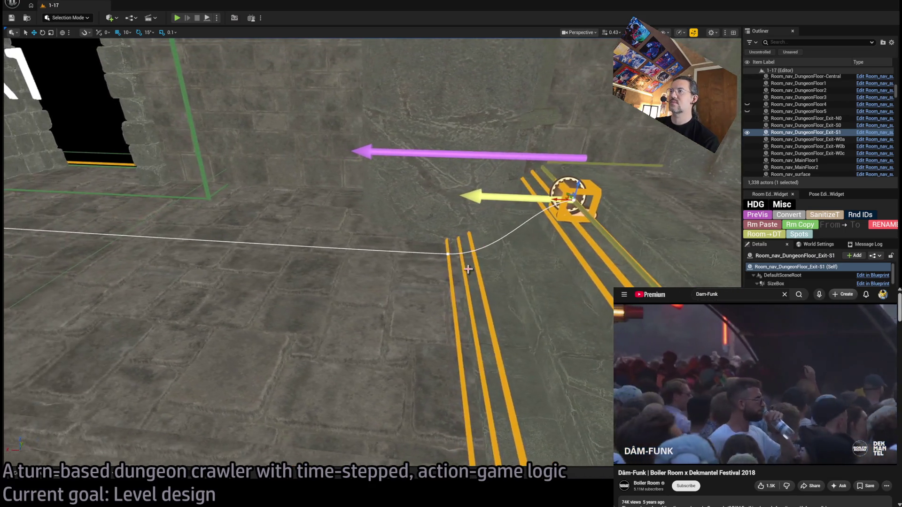
left_click(448, 252)
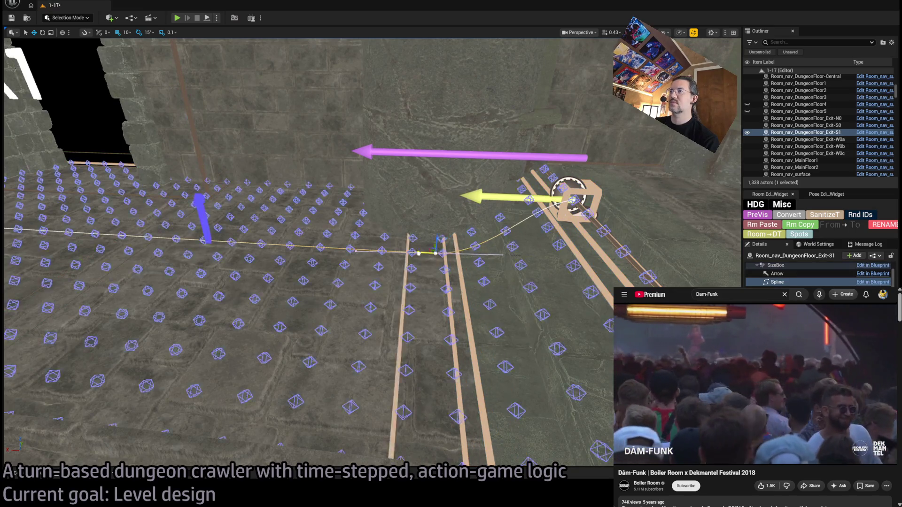
left_click_drag(450, 251, 400, 254)
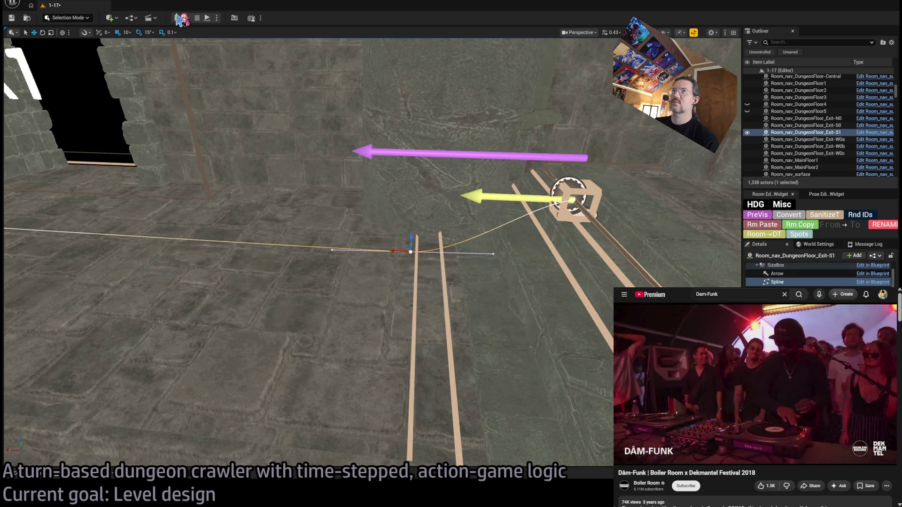
Play-test again, run the character's queued move with Go!, then stop
left_click(183, 21)
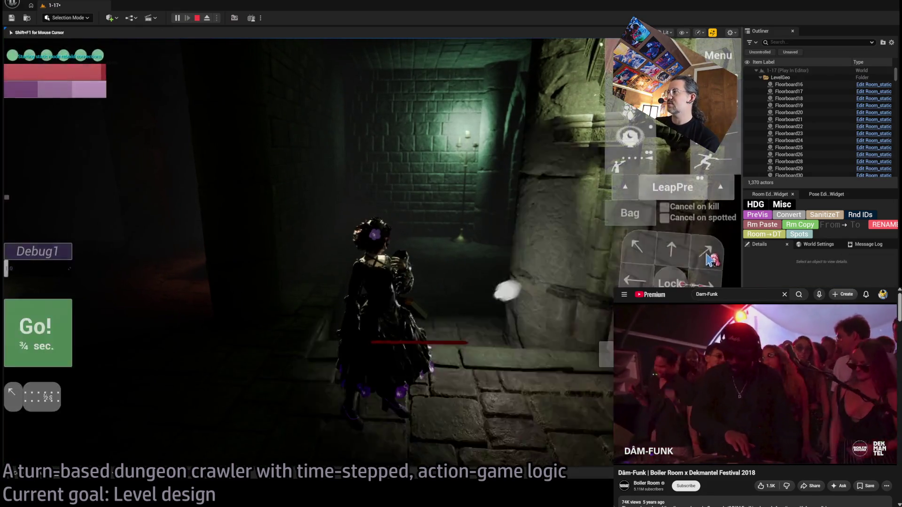
left_click(42, 335)
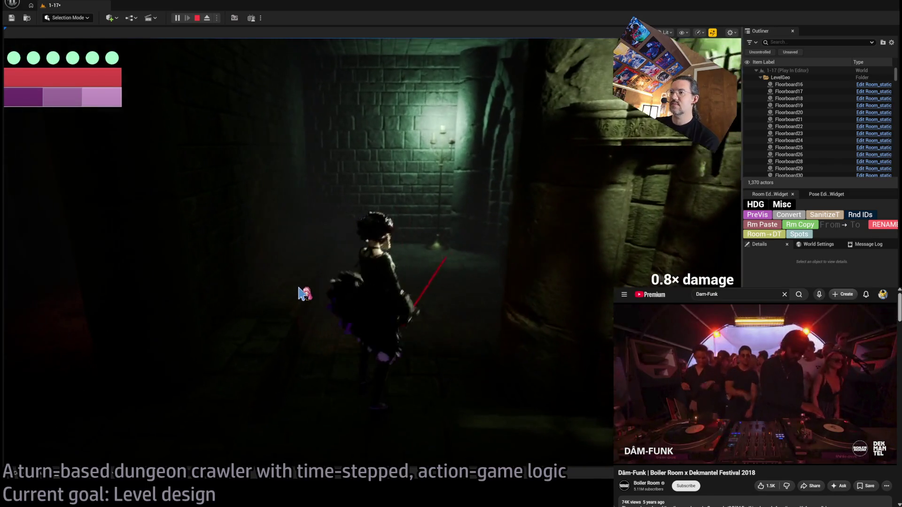
left_click(196, 18)
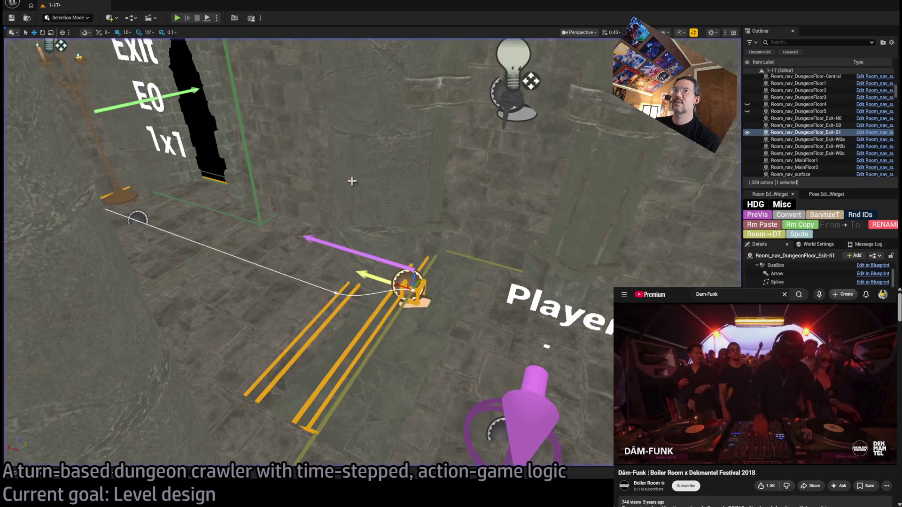
scroll(578, 459, "up", 3)
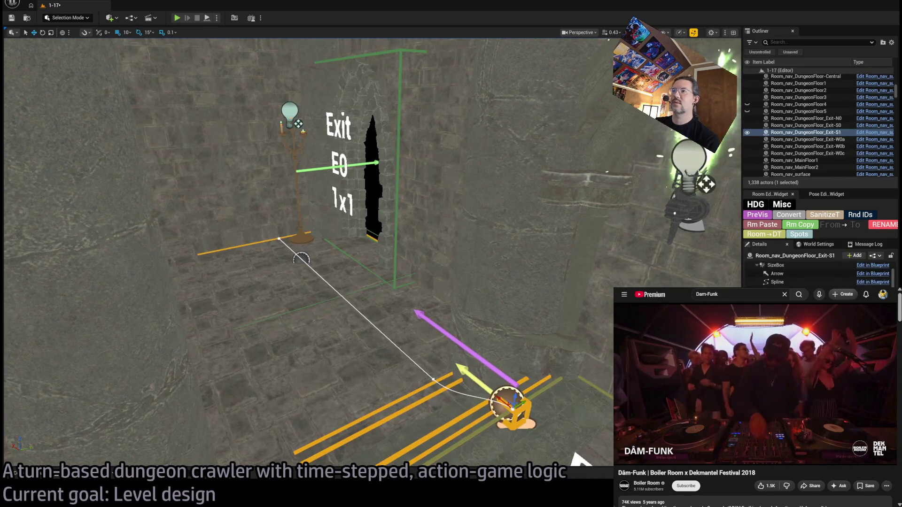
Inspect the arch gate, point light, floor route, wall and candelabra by the exit, then start a new play-test
left_click(332, 162)
left_click(289, 114)
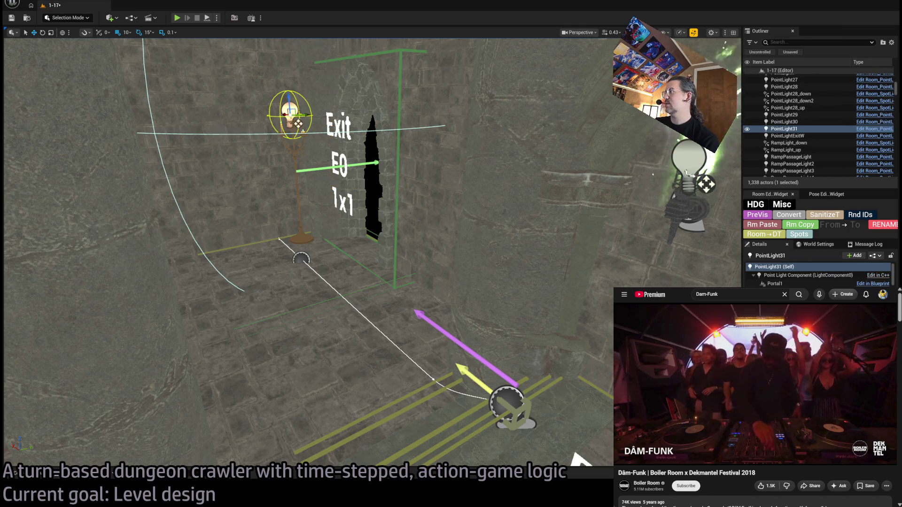
left_click(511, 413)
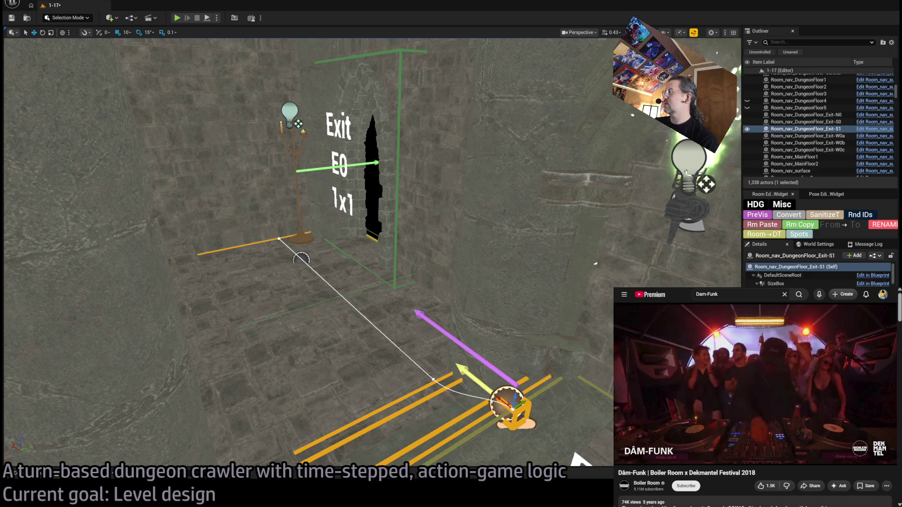
left_click(294, 148)
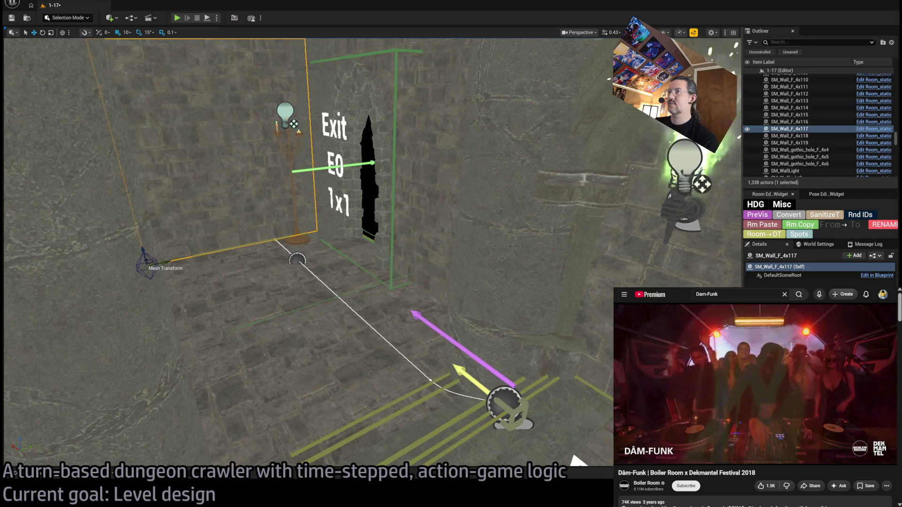
left_click(292, 150)
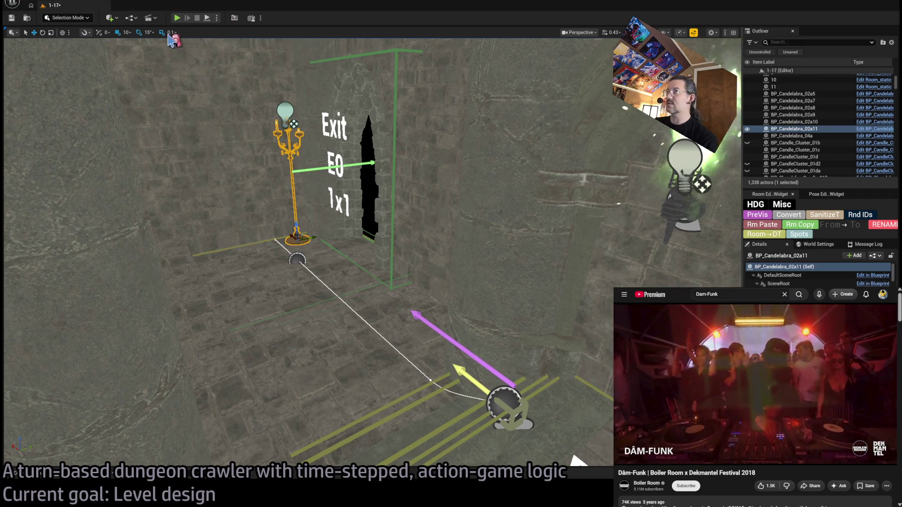
left_click(177, 19)
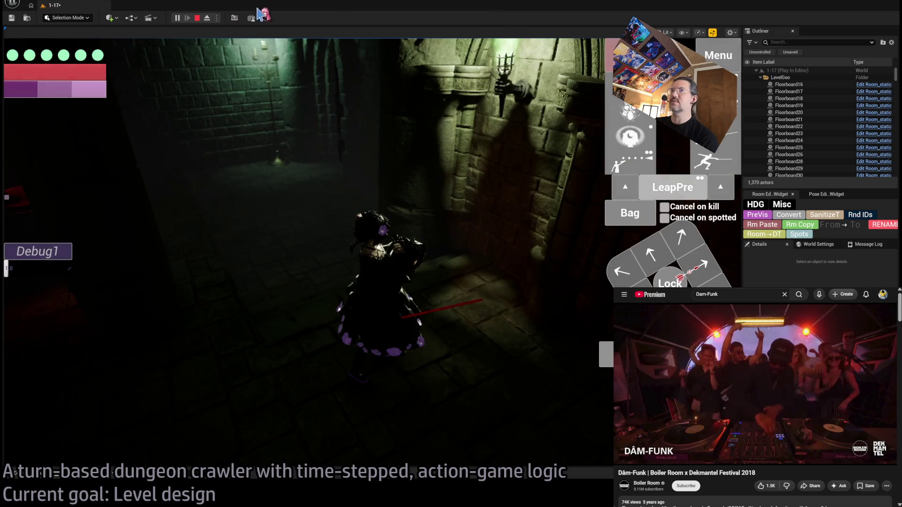
Detach from the game camera, select the exit room's floor route and stop the play-test
left_click(208, 19)
left_click(346, 238)
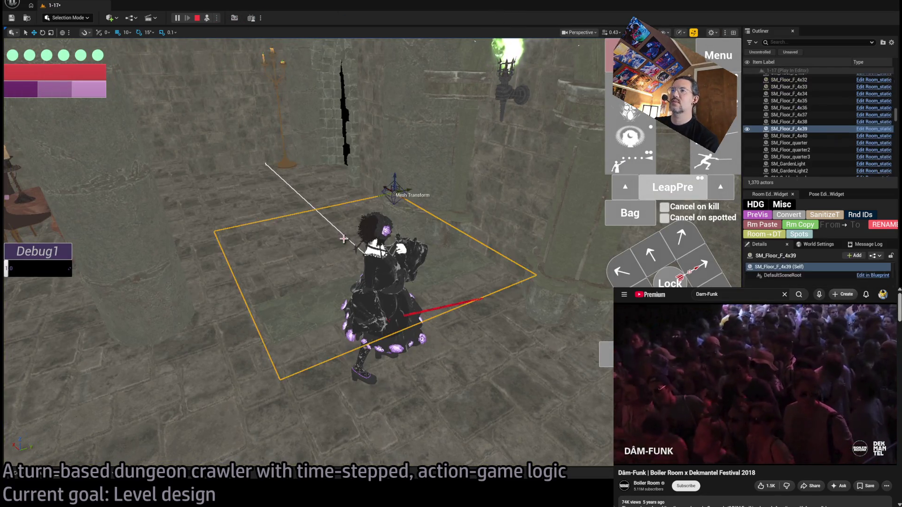
key("Escape")
Rename the exit room actor to Room_nav_DungeonFloor_Exit-E0
left_click(842, 131)
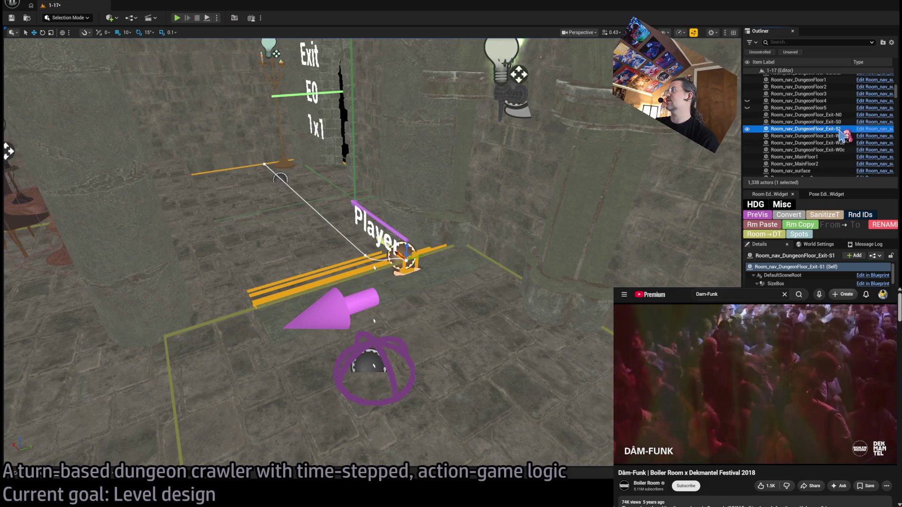
key("F2")
type("E0")
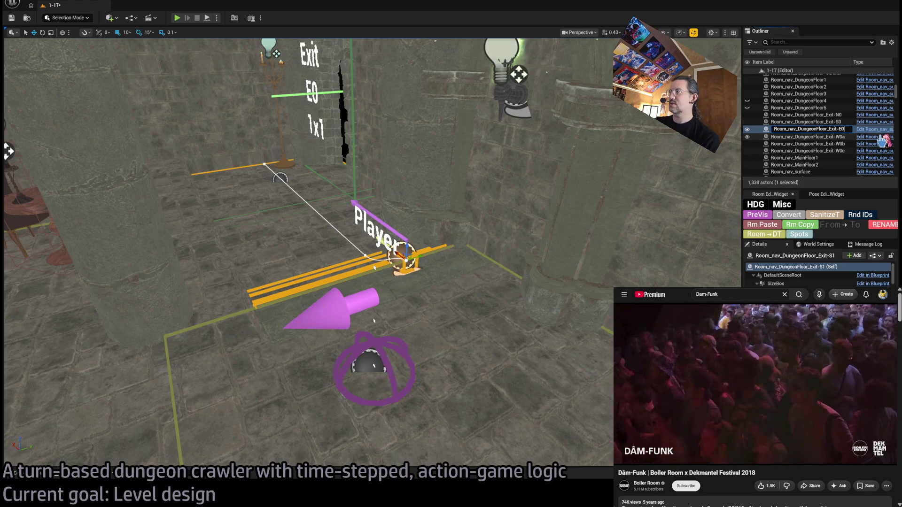
key("Return")
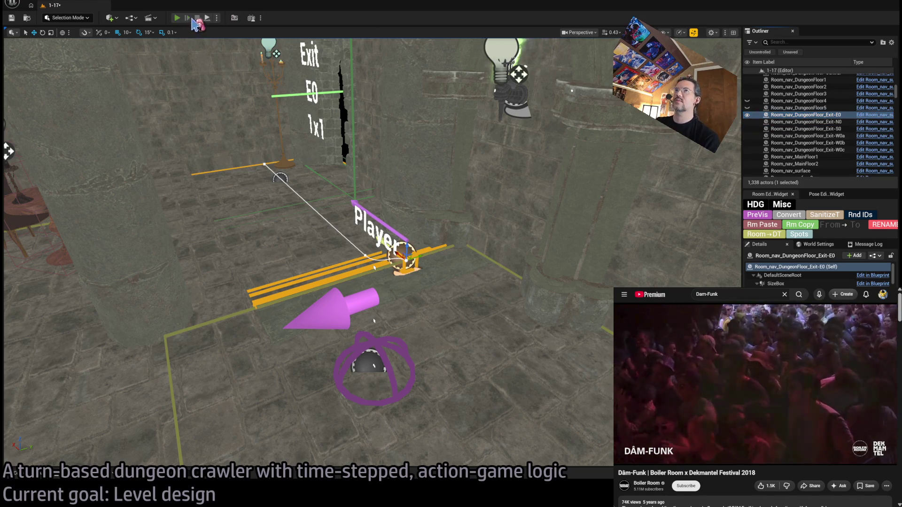
Play-test the level with the renamed room, selecting Exit-N0, then end the session
key("alt+p")
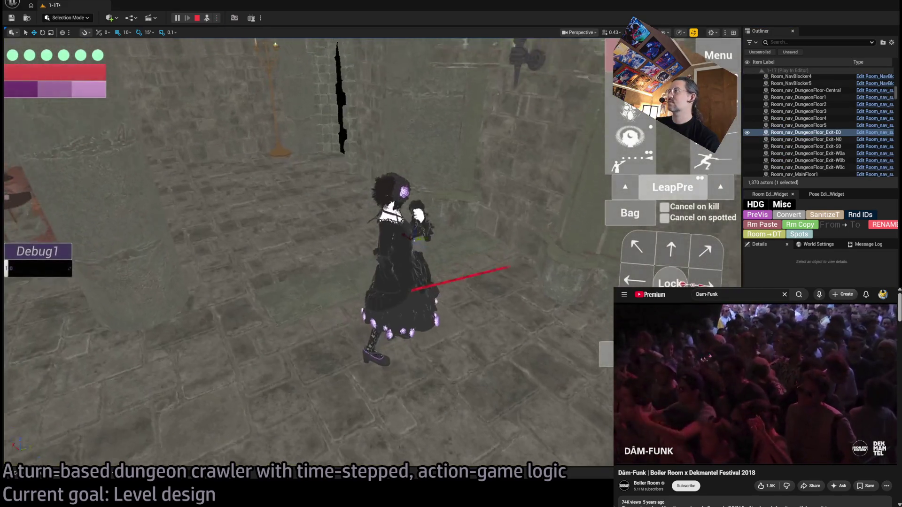
left_click(802, 139)
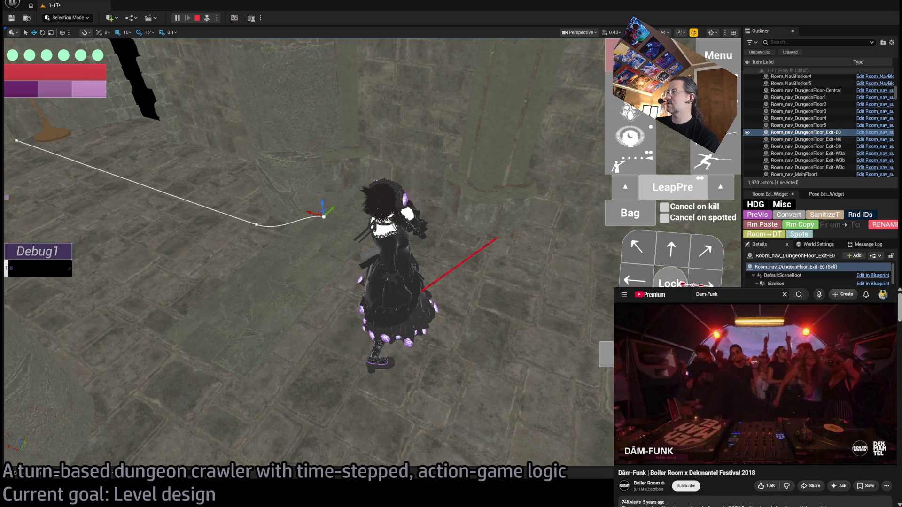
scroll(799, 285, "down", 2)
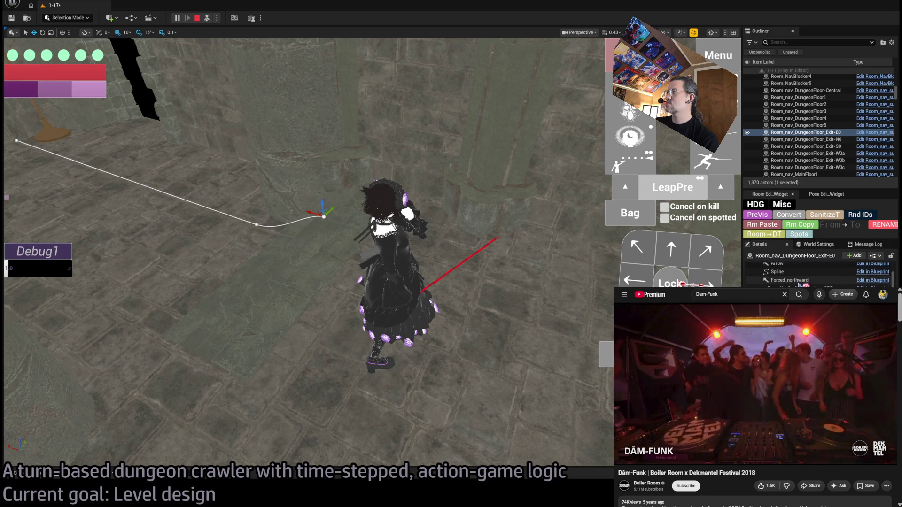
scroll(820, 275, "up", 2)
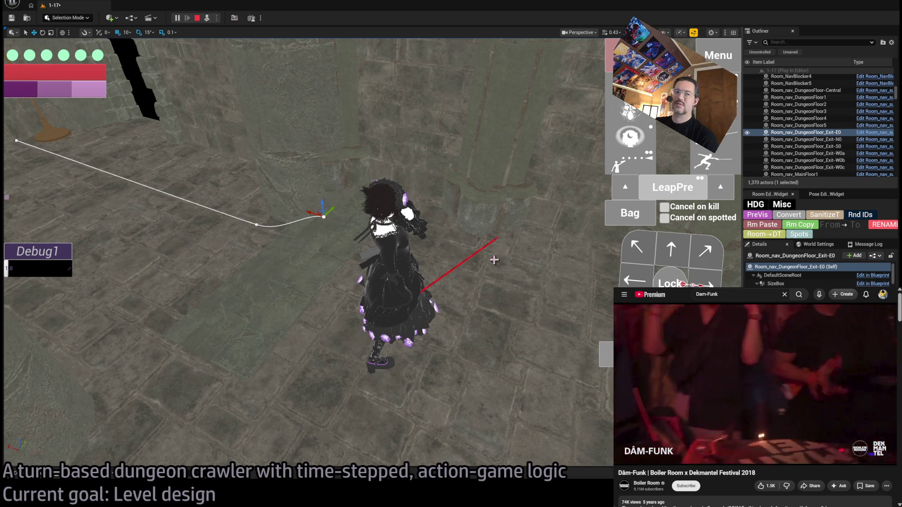
key("Escape")
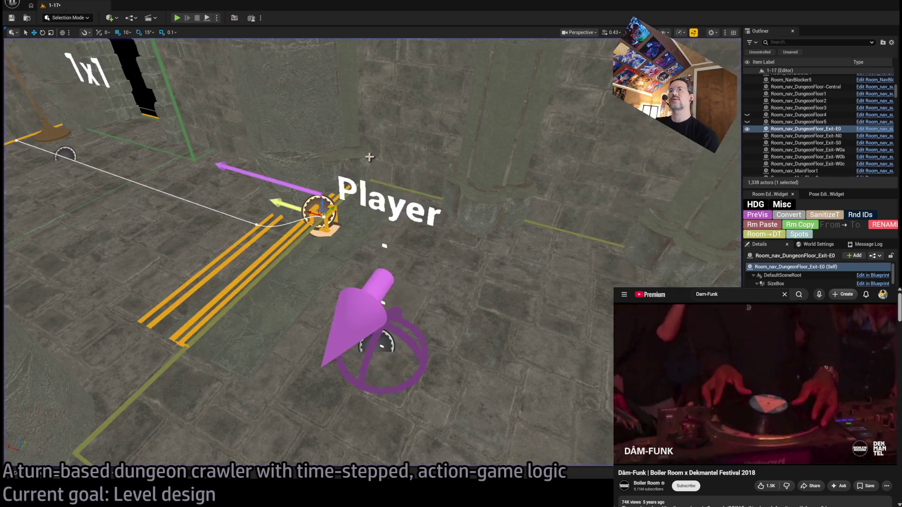
scroll(372, 253, "up", 5)
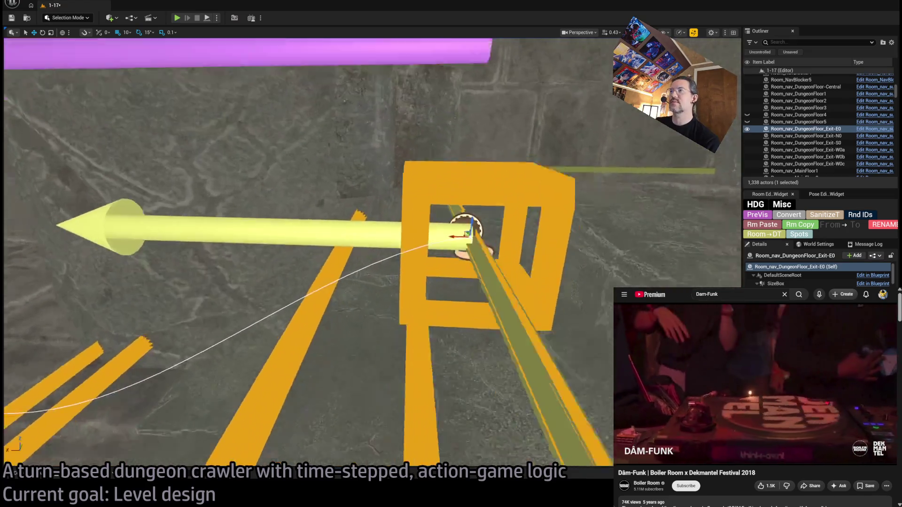
scroll(372, 253, "down", 8)
scroll(372, 252, "up", 3)
scroll(372, 252, "up", 2)
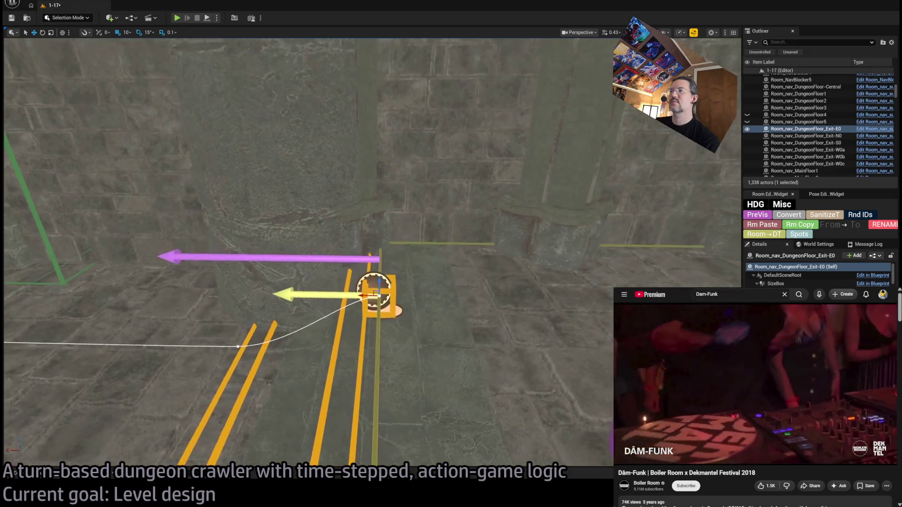
scroll(372, 252, "up", 4)
scroll(372, 253, "up", 2)
Start a new play-test of level 1-17 from the toolbar Play button
left_click(177, 18)
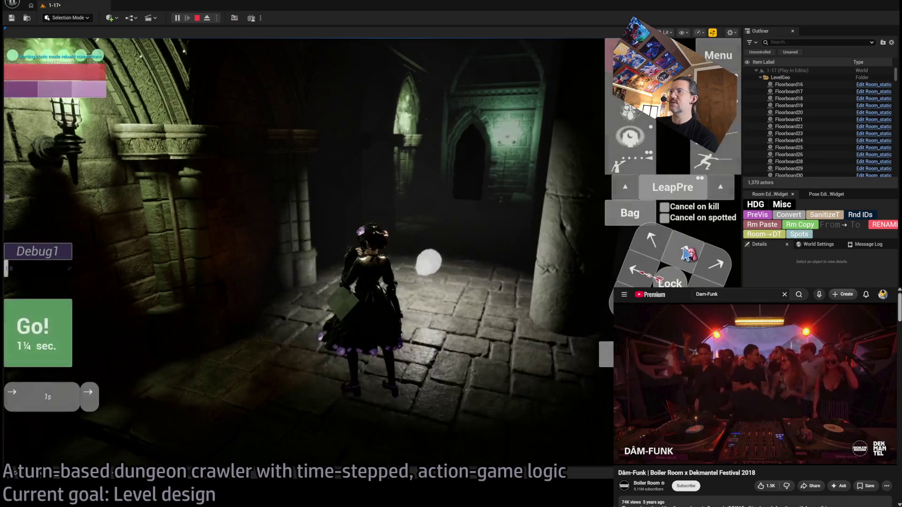
Focus the running game, end the session, adjust the view and restart the play-test
left_click(315, 313)
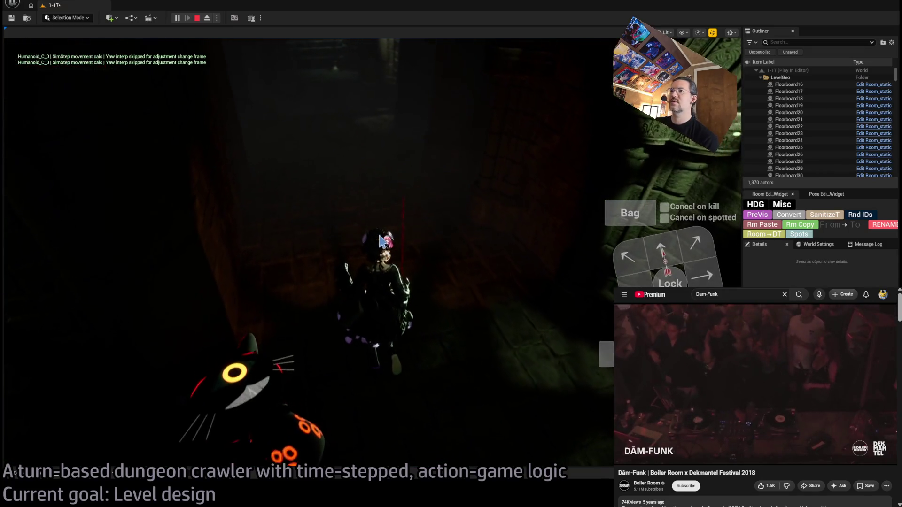
key("Escape")
left_click_drag(370, 254, 356, 281)
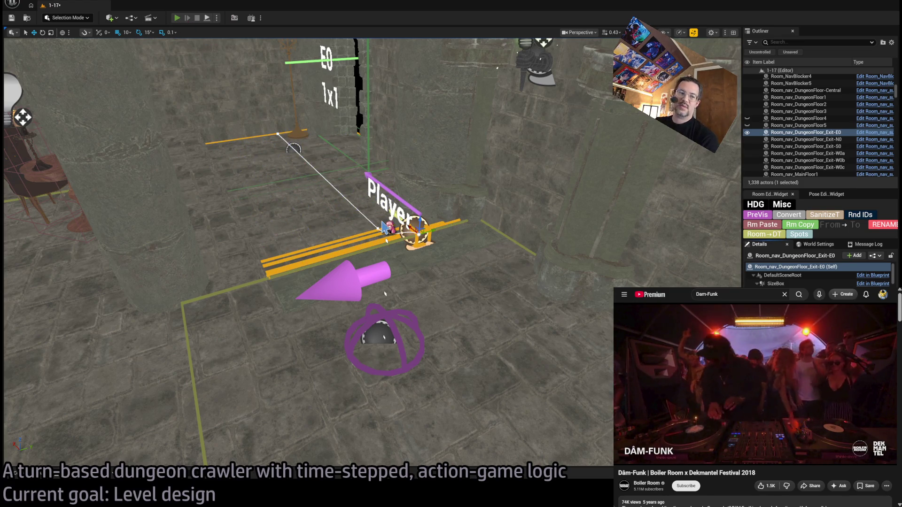
key("alt+p")
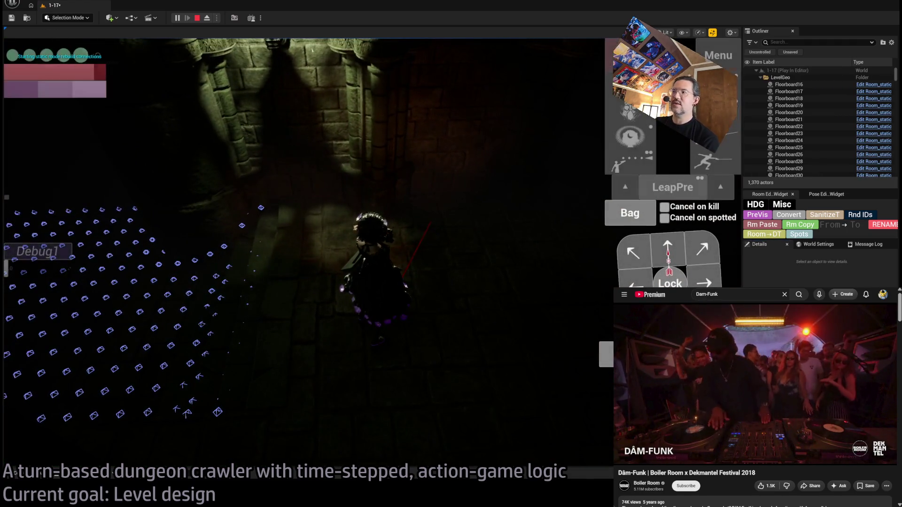
scroll(162, 292, "down", 1)
scroll(139, 280, "down", 1)
Commit several combat turns against the cat, including a projectile attack, then stop and focus Exit-E0
left_click(141, 280)
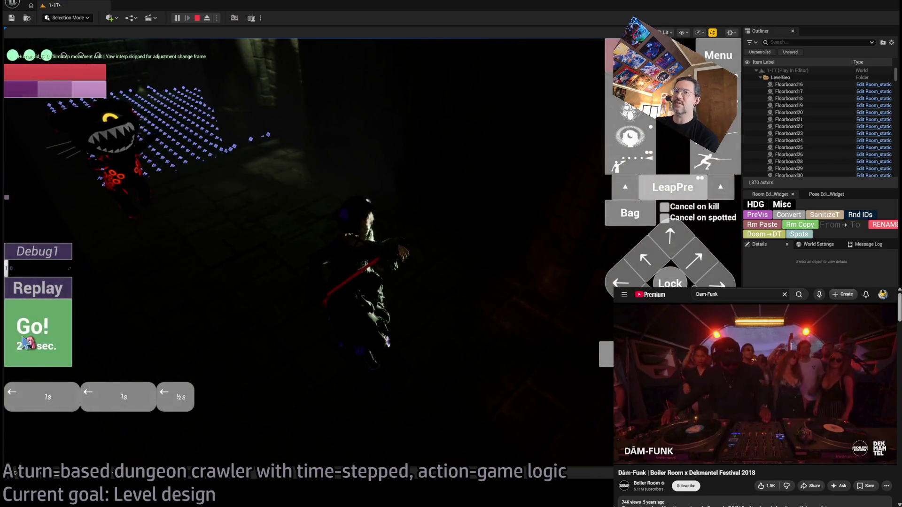
left_click(646, 262)
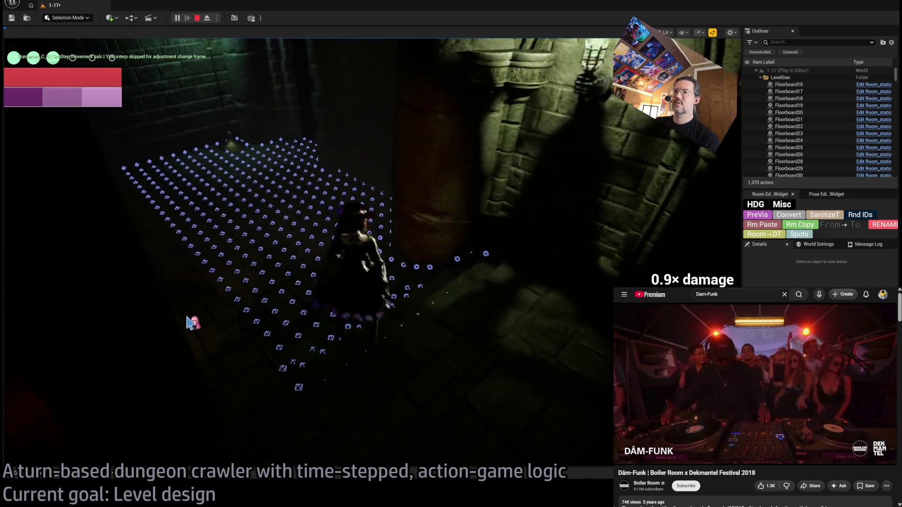
left_click(198, 311)
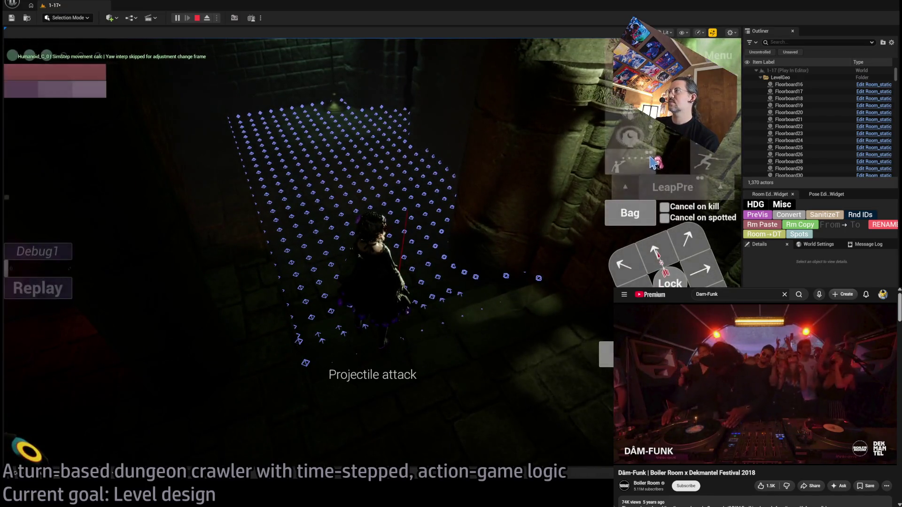
left_click(262, 277)
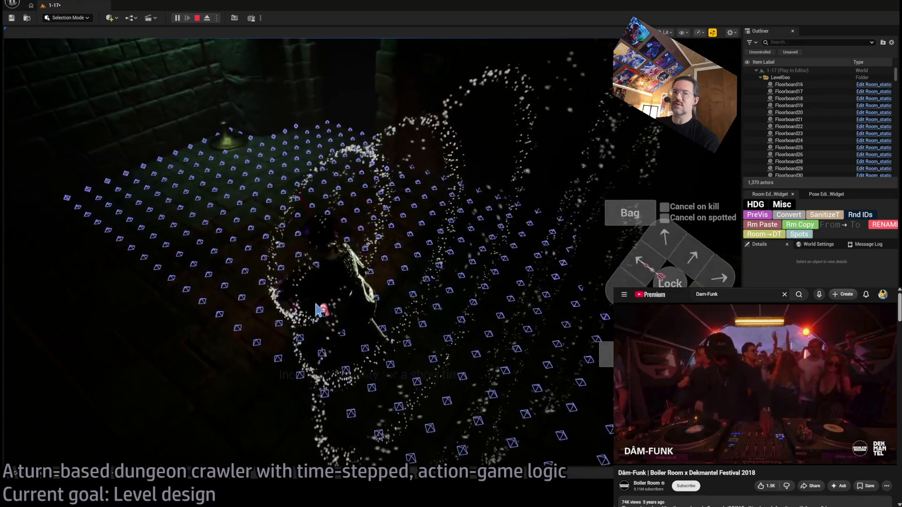
key("Escape")
key("f")
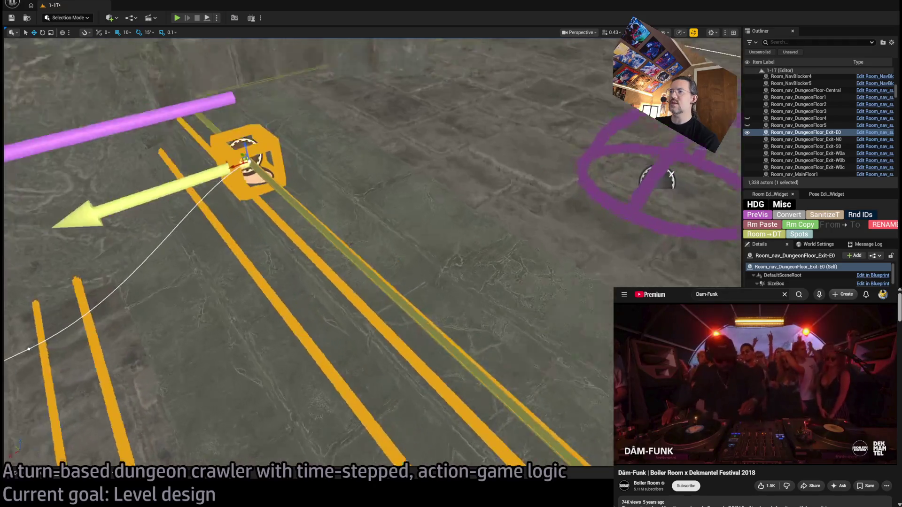
scroll(372, 252, "down", 5)
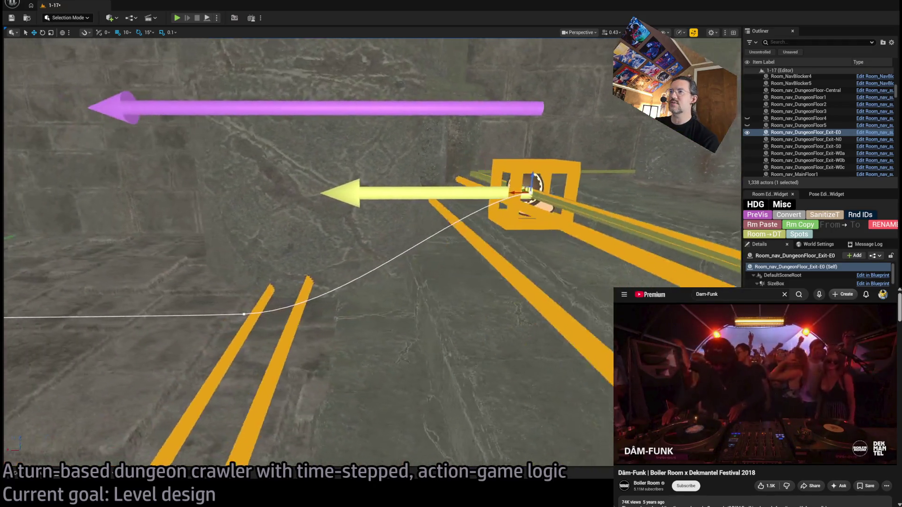
scroll(379, 289, "down", 2)
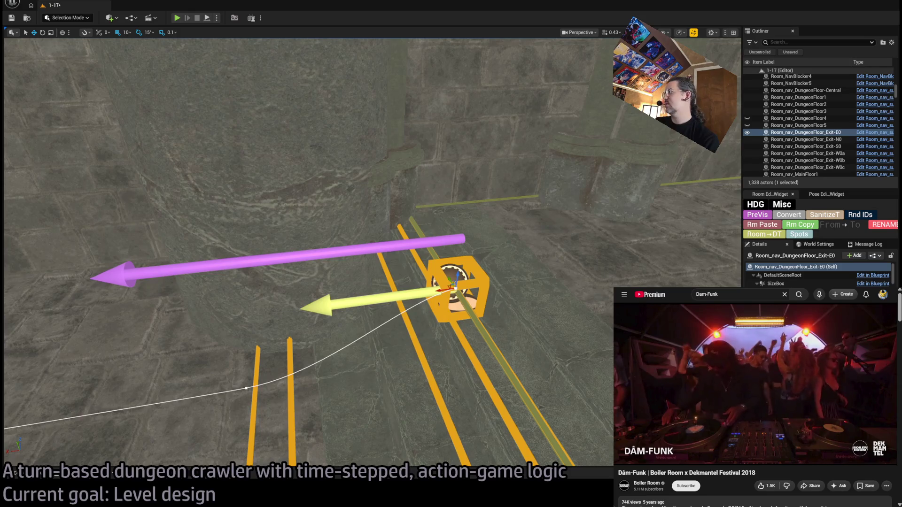
Search the Open Asset window for gamemode and open the GameMode_GLD blueprint
left_click_drag(493, 367, 550, 328)
key("ctrl+p")
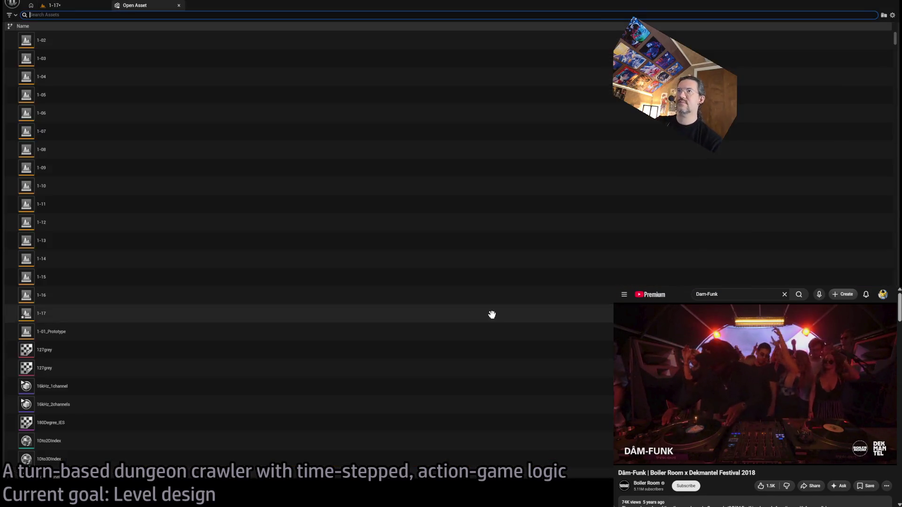
key("Escape")
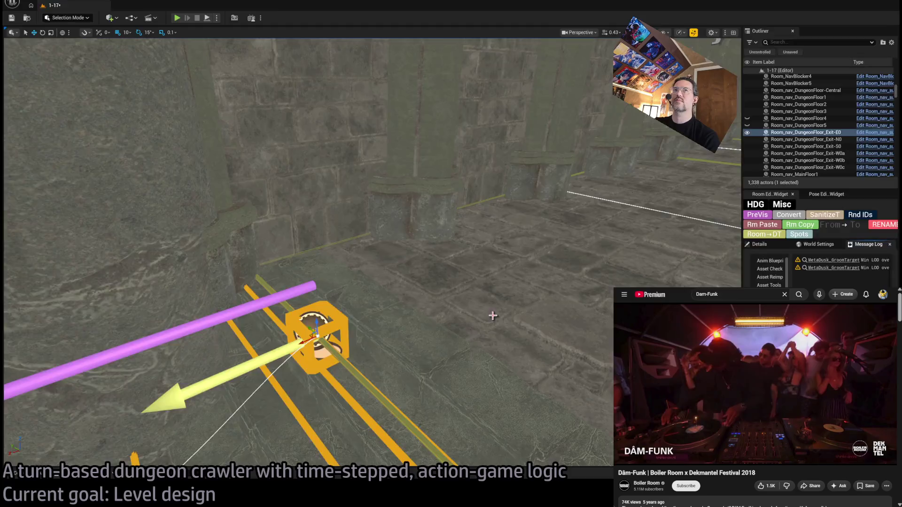
key("ctrl+p")
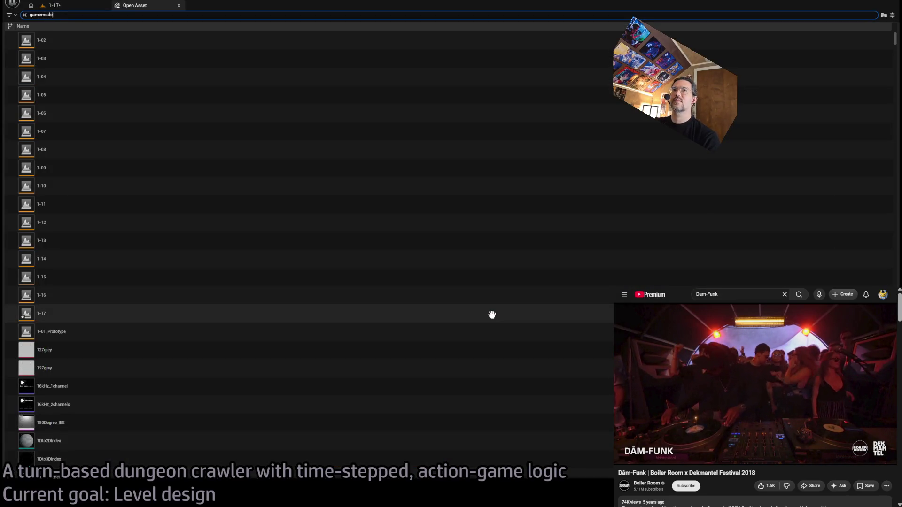
type("e")
left_click(96, 40)
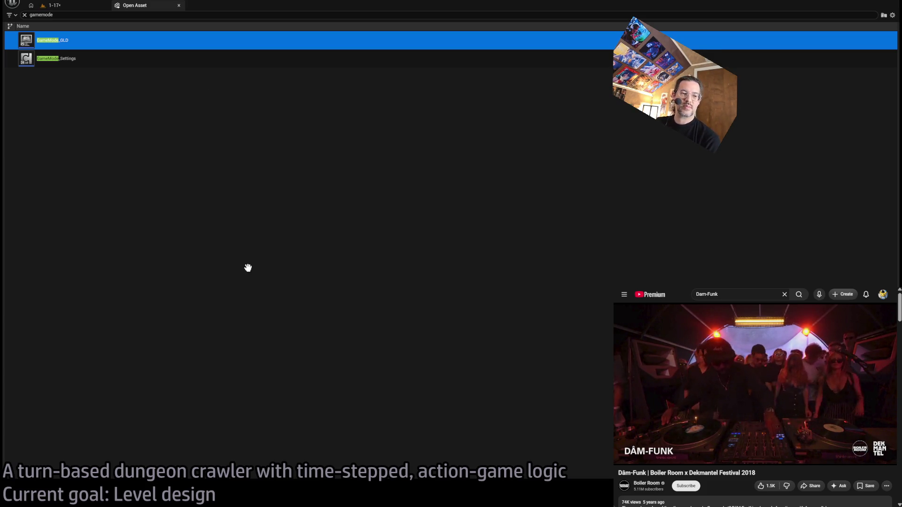
key("Return")
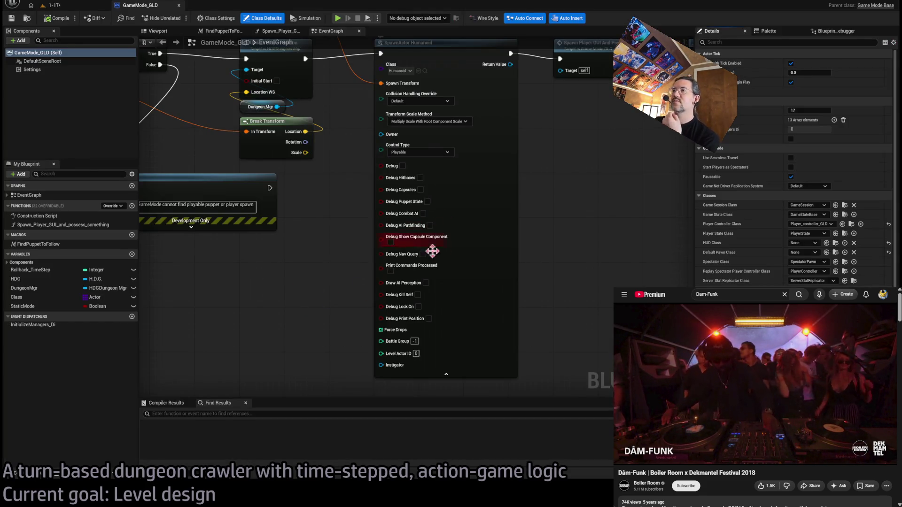
Return to level 1-17, play-test it, eject to inspect the scene and stop
left_click(56, 5)
key("alt+p")
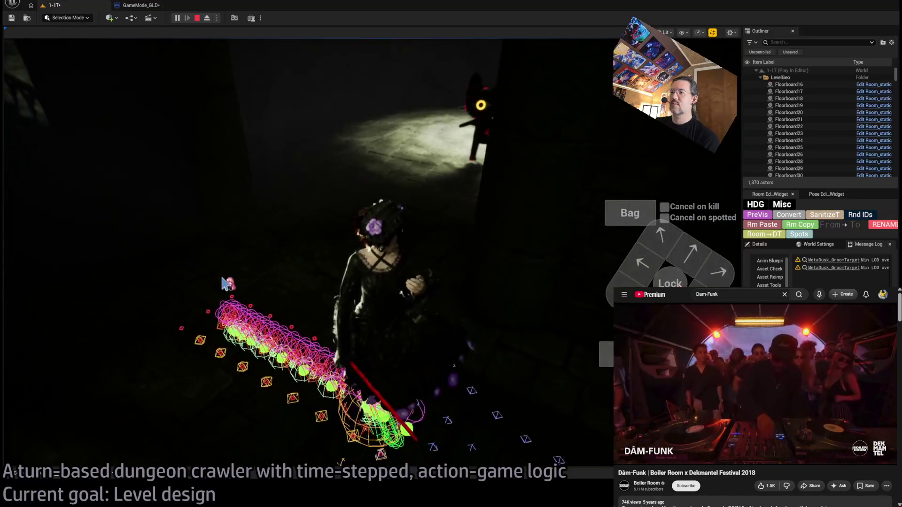
key("F8")
scroll(267, 132, "down", 5)
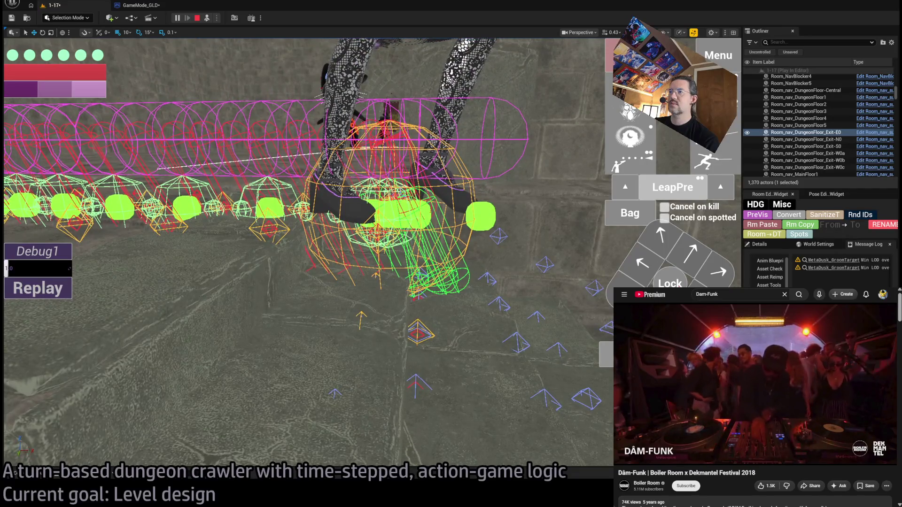
key("Escape")
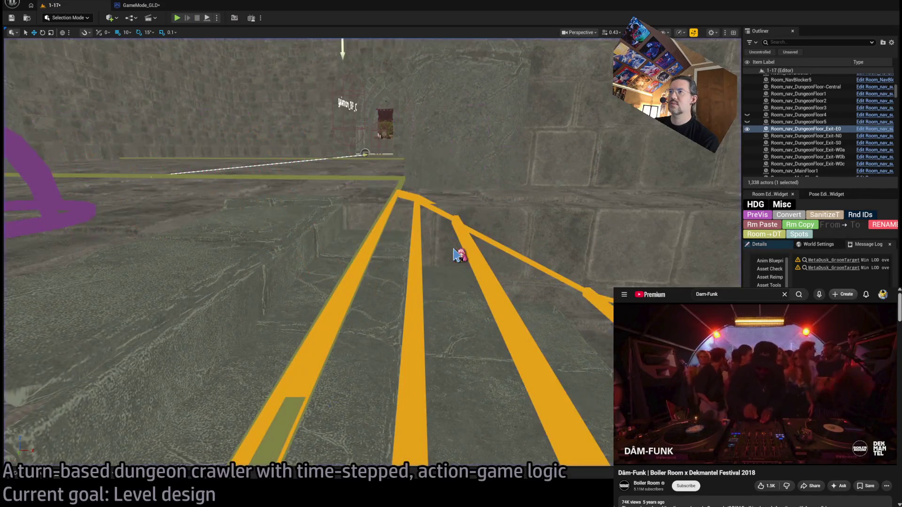
Bring the player start into view and bring up the asset search
left_click_drag(456, 256, 422, 296)
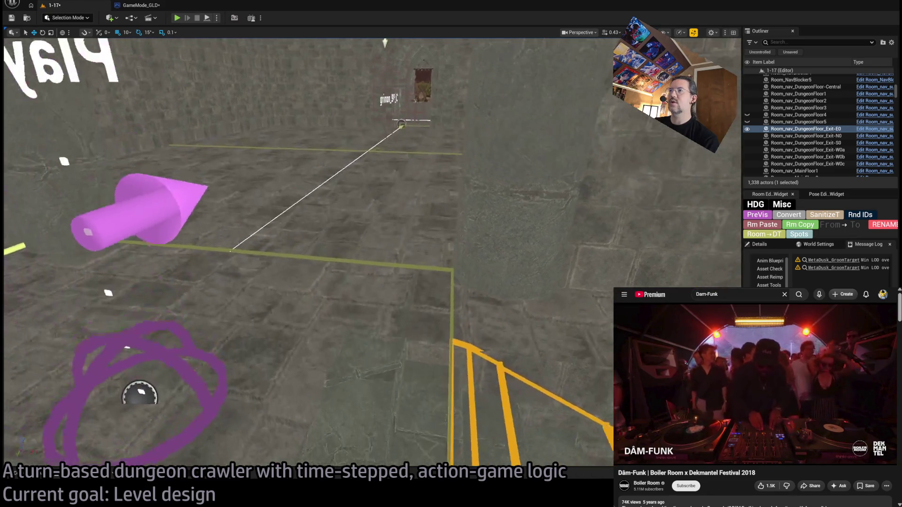
key("d")
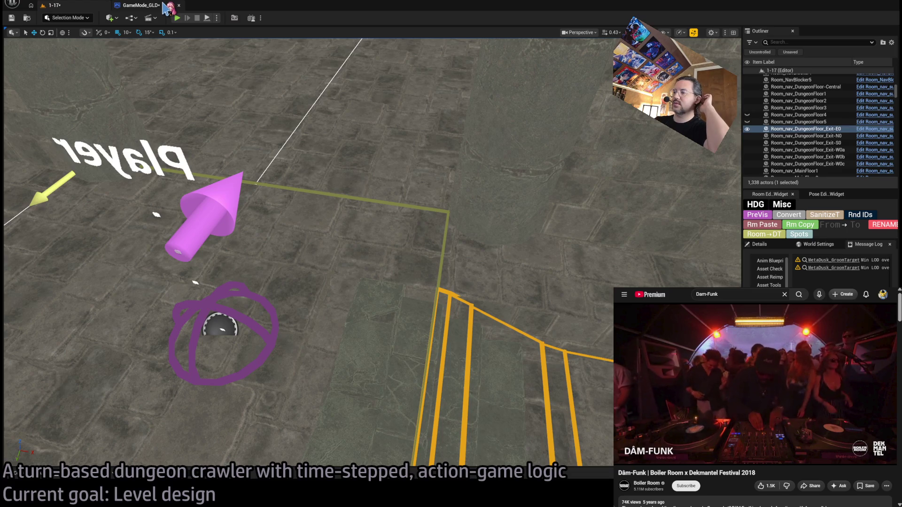
key("ctrl+p")
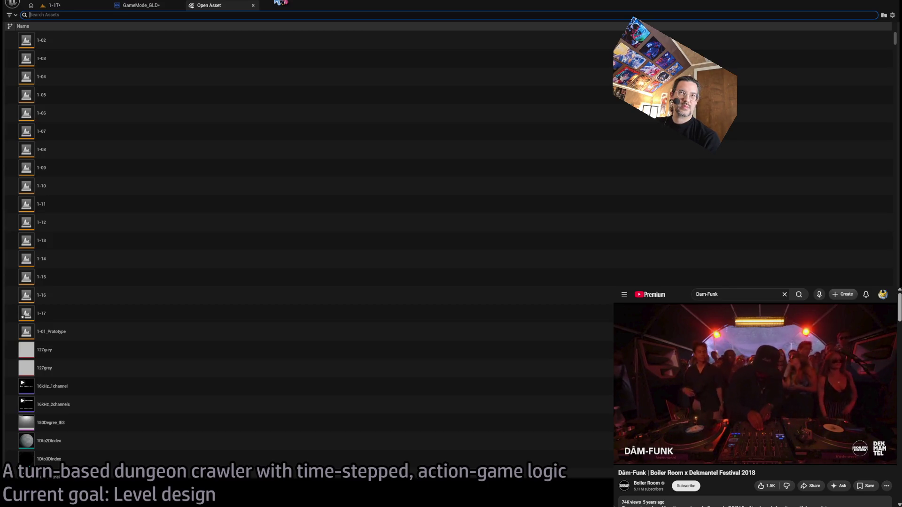
type("command proc")
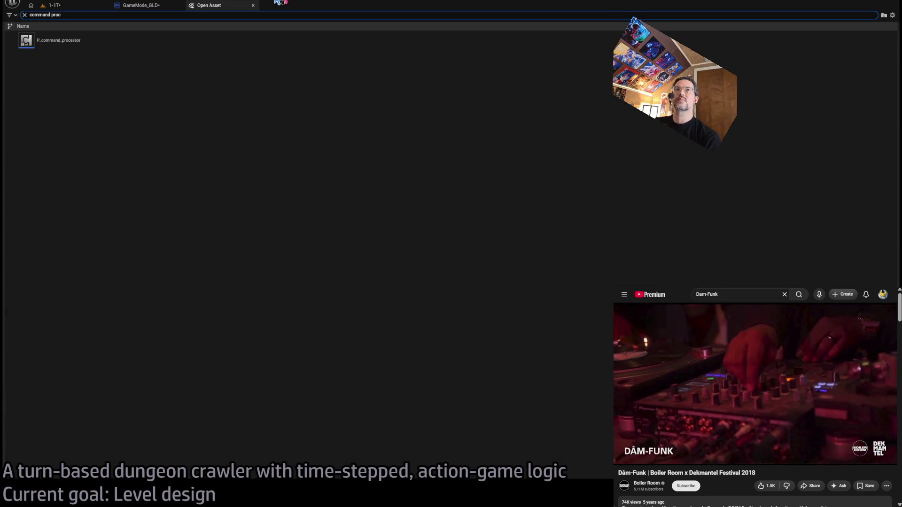
Open P_command_processor's Traverse_NavSpaces_CmdProc function graph and centre the Traverse Nav Space node
double_click(136, 42)
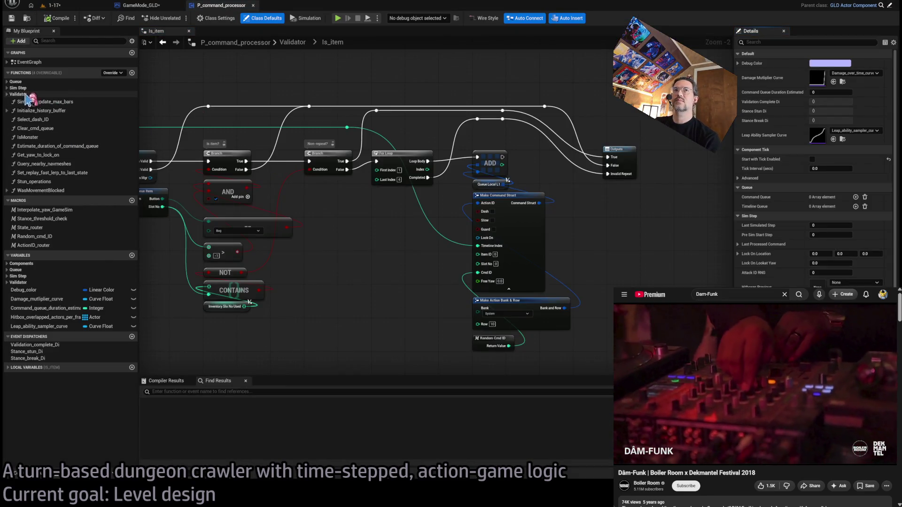
left_click(19, 88)
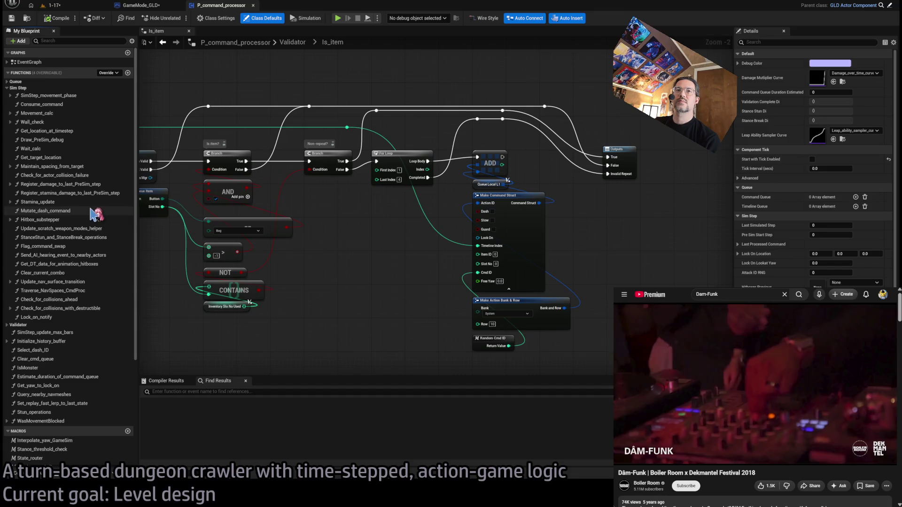
double_click(53, 290)
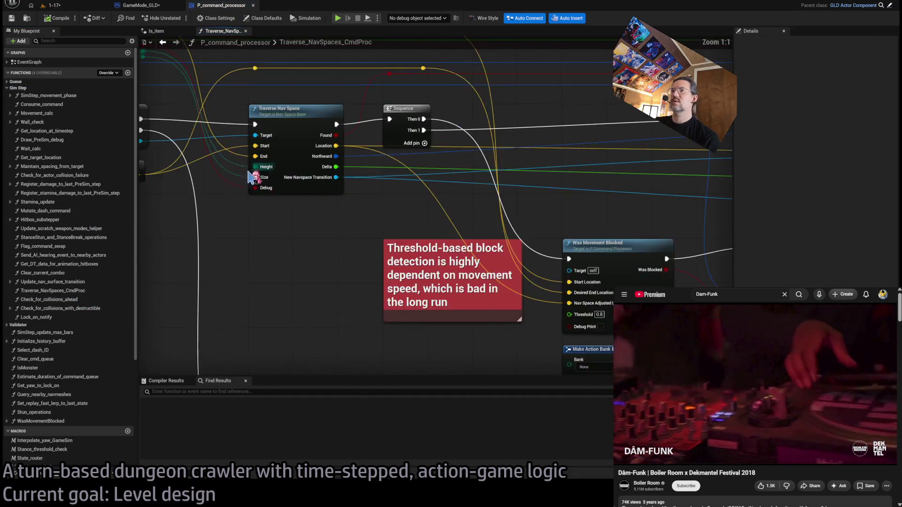
left_click_drag(248, 174, 472, 176)
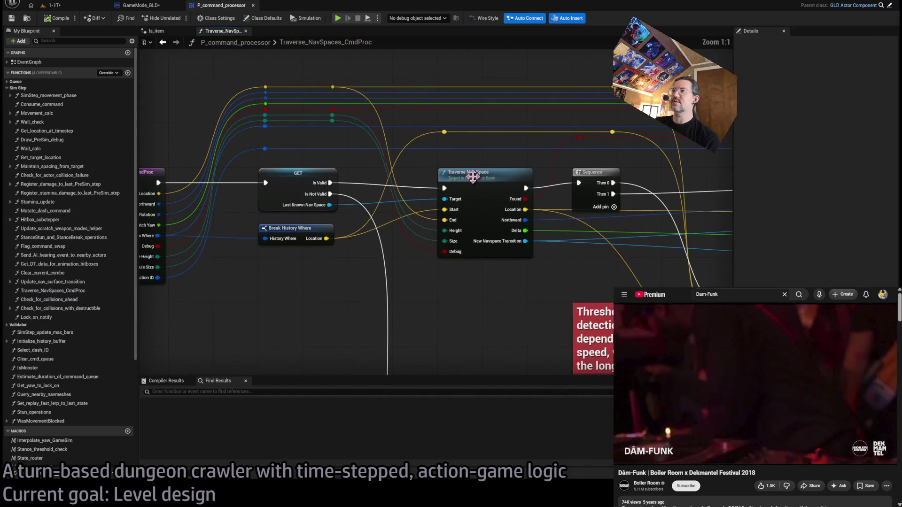
scroll(472, 247, "down", 2)
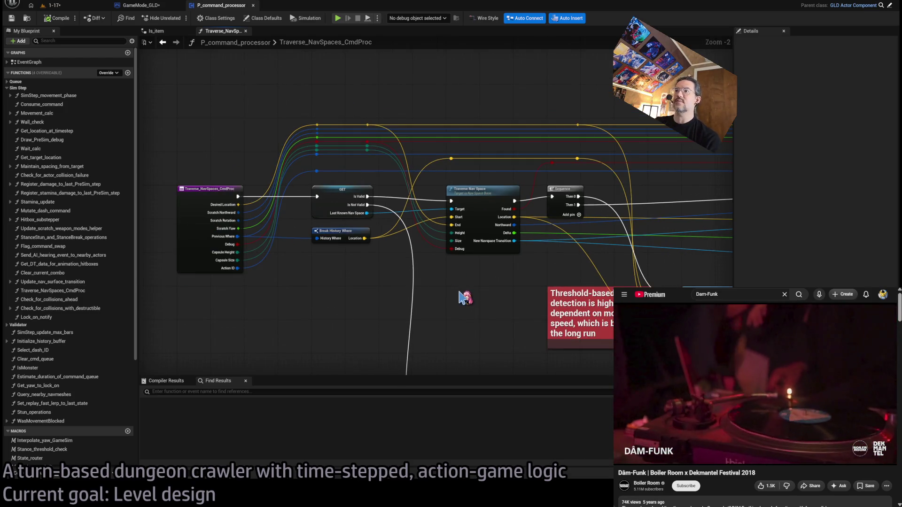
key("ctrl+p")
type("surface")
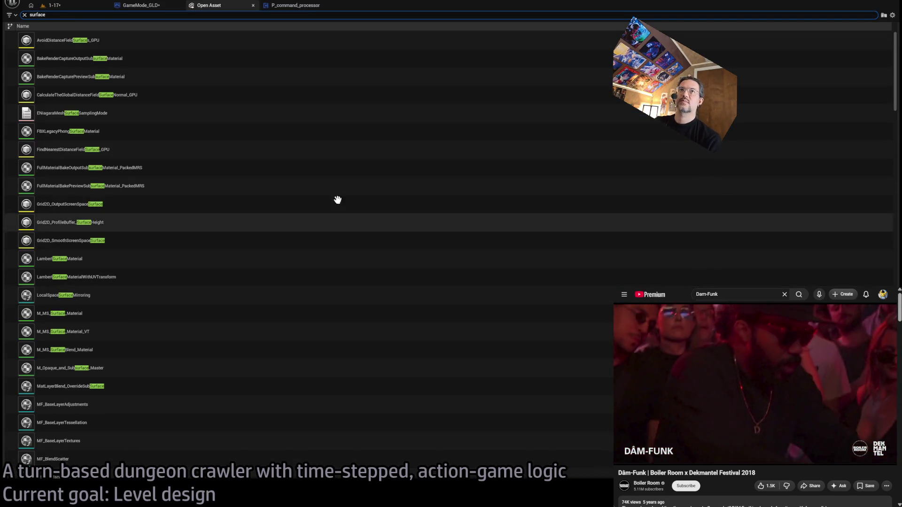
type("navsur")
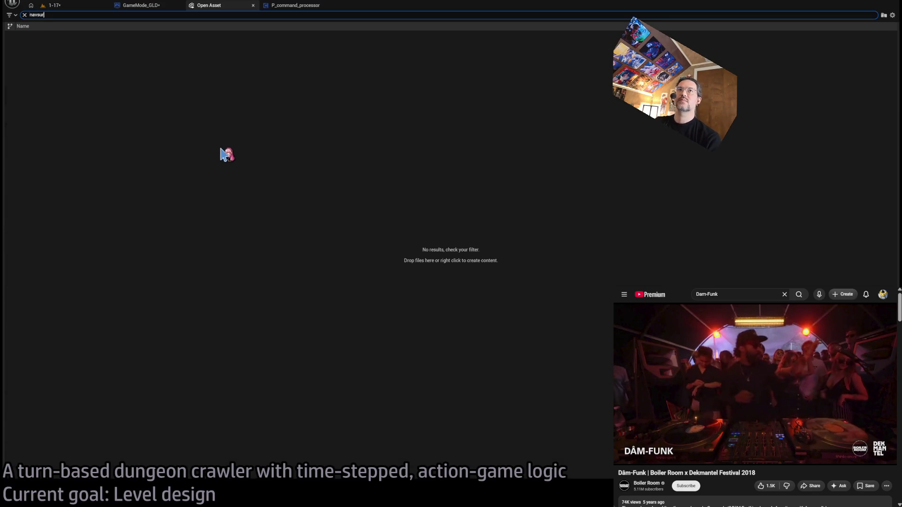
Refine the search to nav_sur and open the Room_nav_surface blueprint's Construction Script
key("BackSpace")
key("BackSpace")
key("BackSpace")
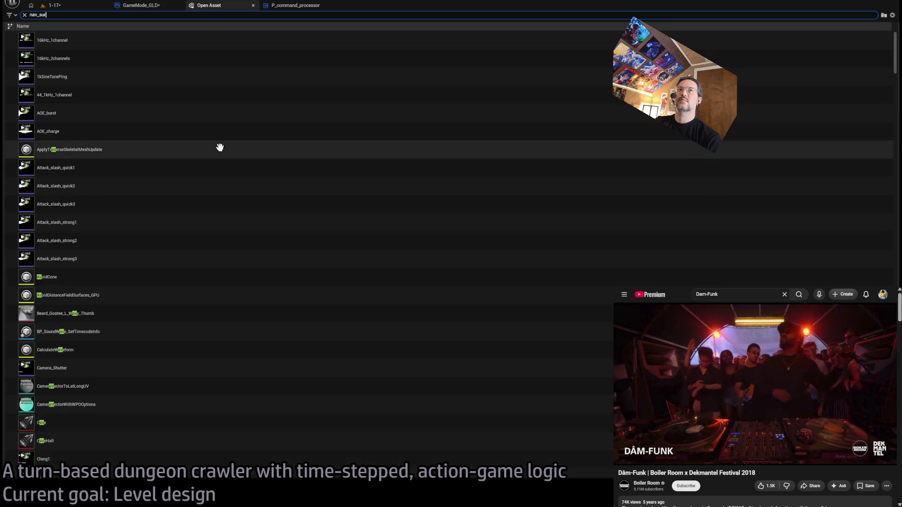
left_click(96, 82)
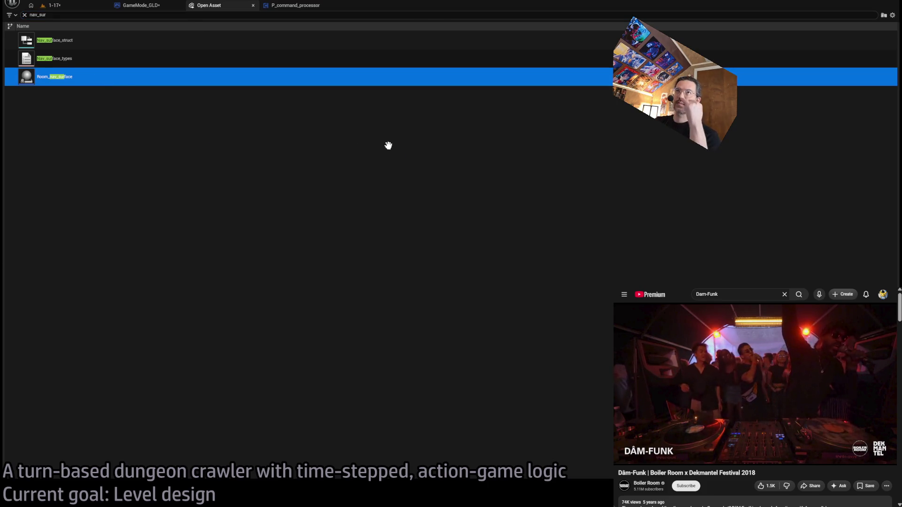
key("Return")
left_click_drag(540, 148, 449, 145)
scroll(449, 145, "down", 1)
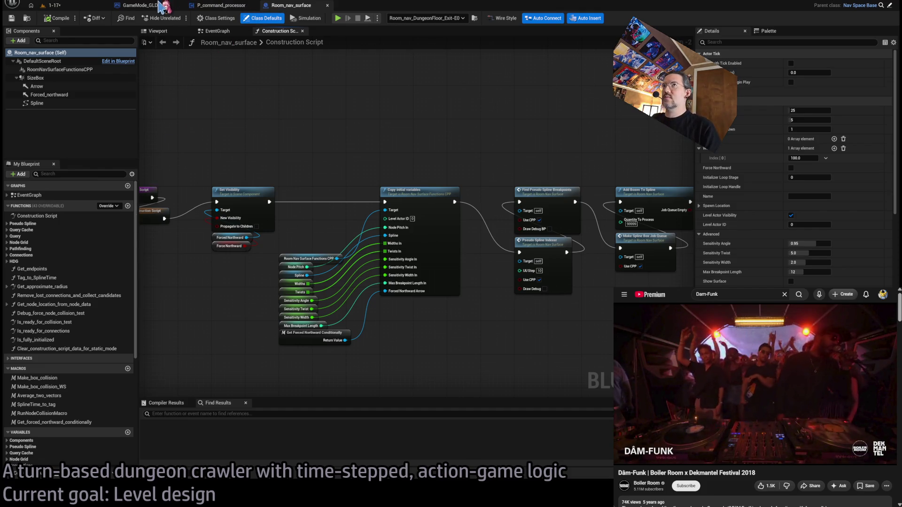
Review the GameMode_GLD and P_command_processor tabs, then open Room_nav_surface's Traverse_NavSpace graph
left_click(163, 6)
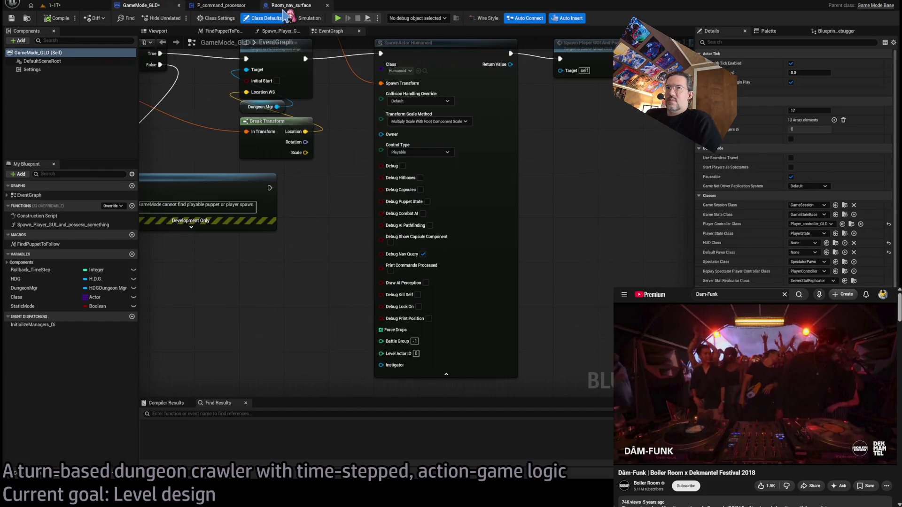
left_click(233, 9)
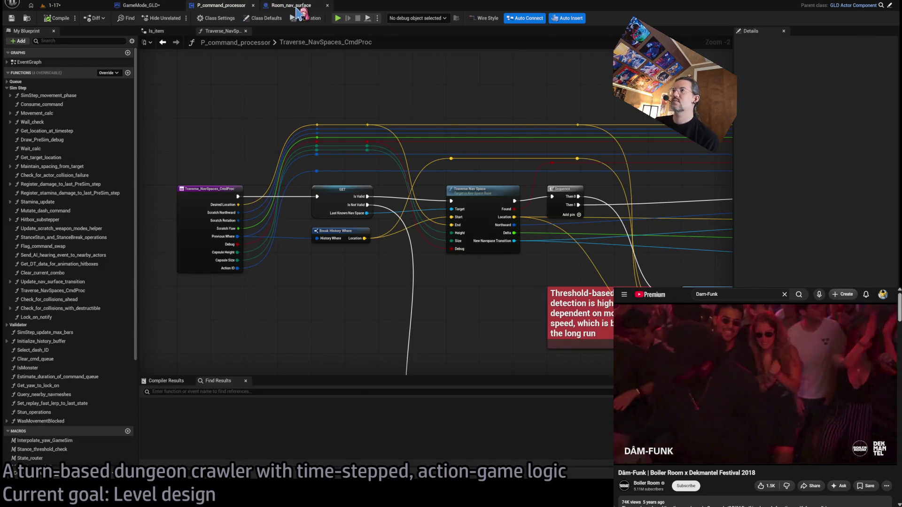
left_click(302, 10)
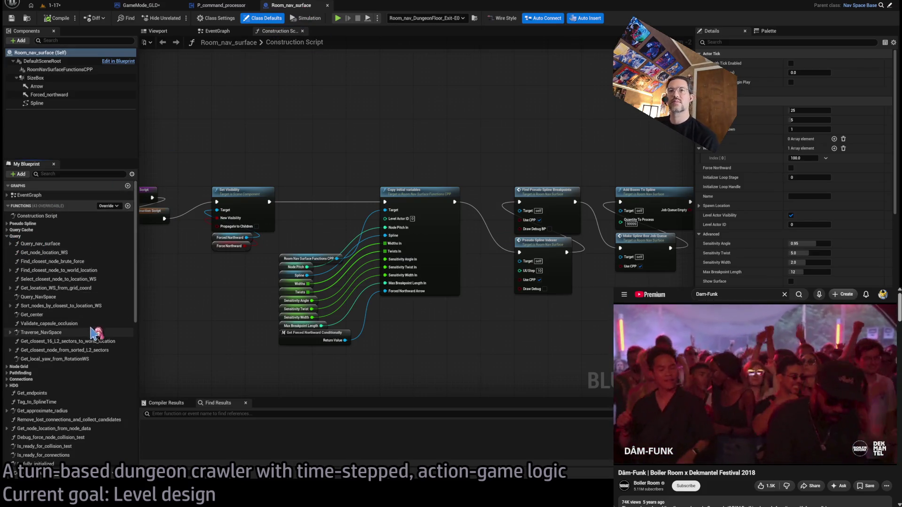
double_click(95, 332)
scroll(282, 240, "up", 5)
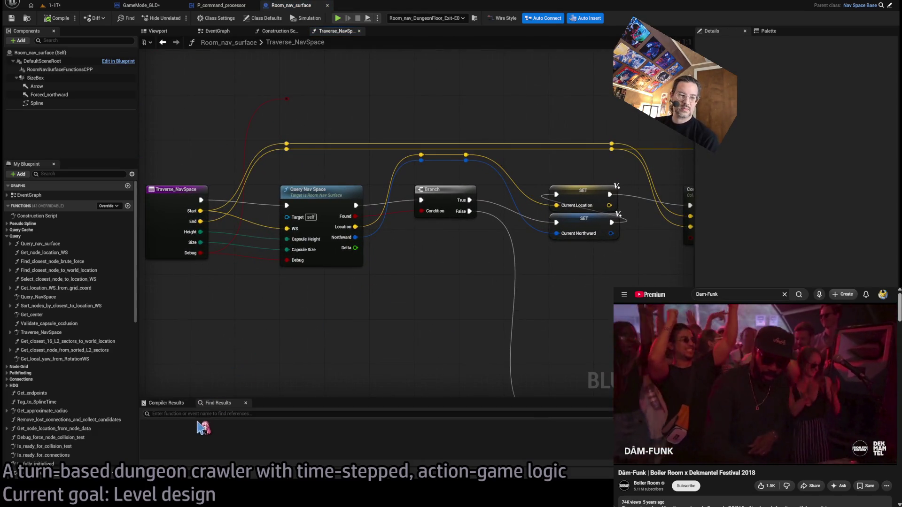
left_click_drag(283, 315, 310, 318)
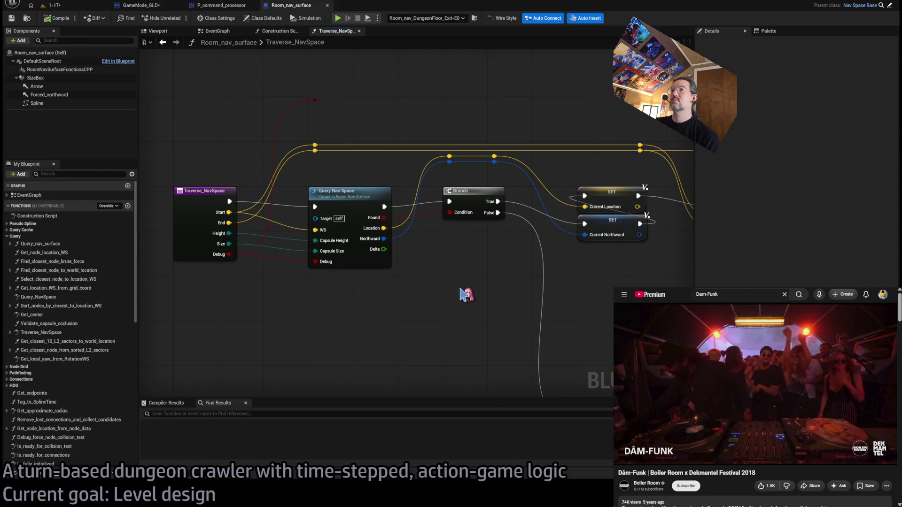
scroll(497, 268, "down", 2)
mouse_move(527, 288)
left_mouse_down()
mouse_move(354, 283)
mouse_move(392, 298)
left_mouse_up()
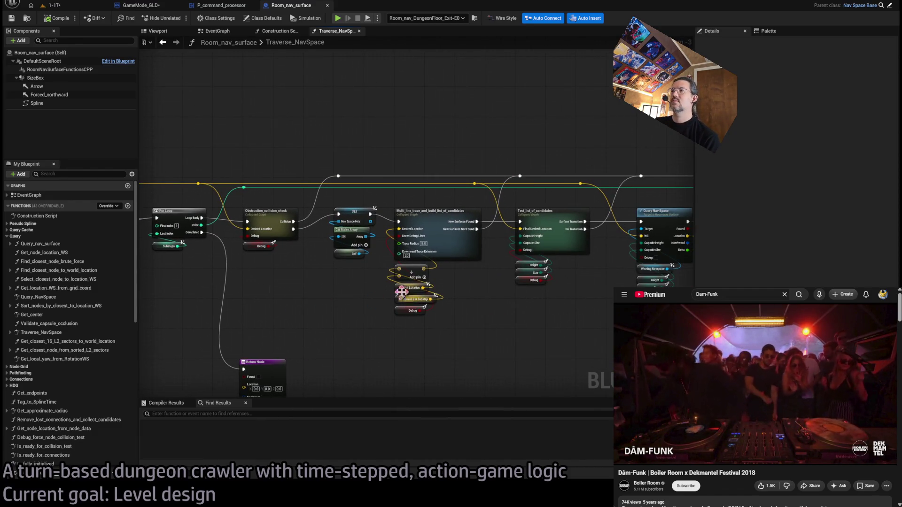
scroll(406, 303, "up", 1)
scroll(335, 310, "up", 1)
scroll(333, 293, "up", 1)
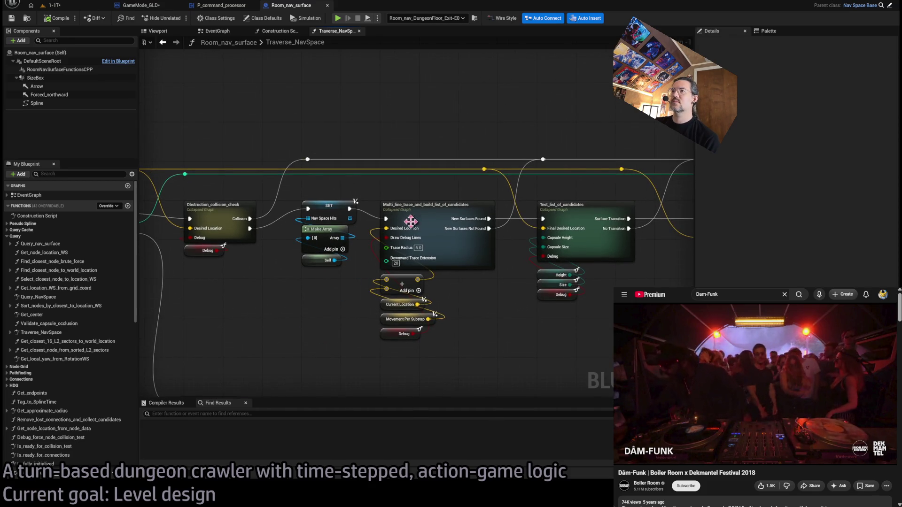
Inside the Multi_line_trace candidate-building collapsed graph, wire Select's Return Value into the multiply node
left_click(439, 213)
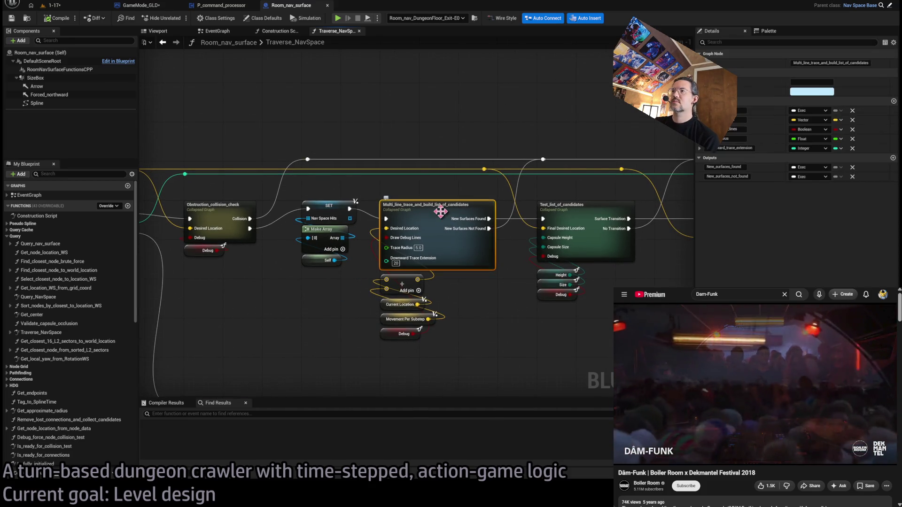
double_click(416, 204)
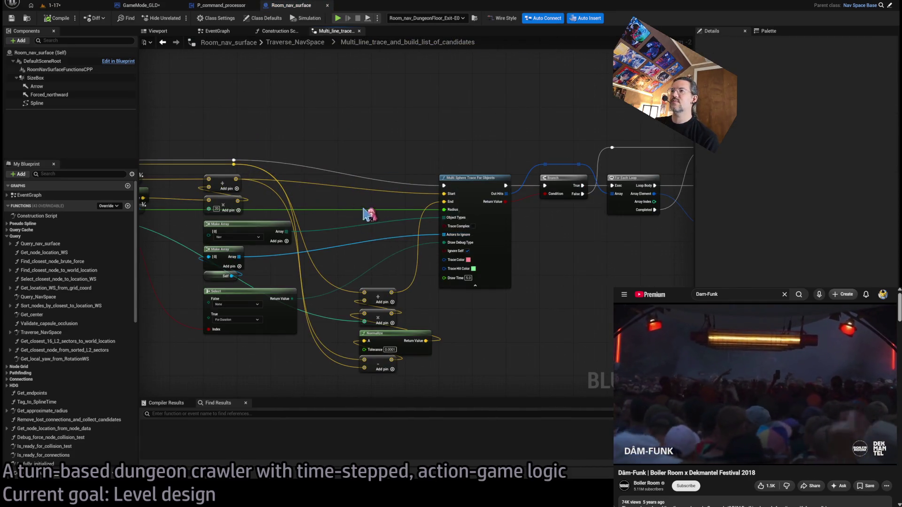
left_click_drag(368, 216, 513, 202)
scroll(358, 232, "up", 1)
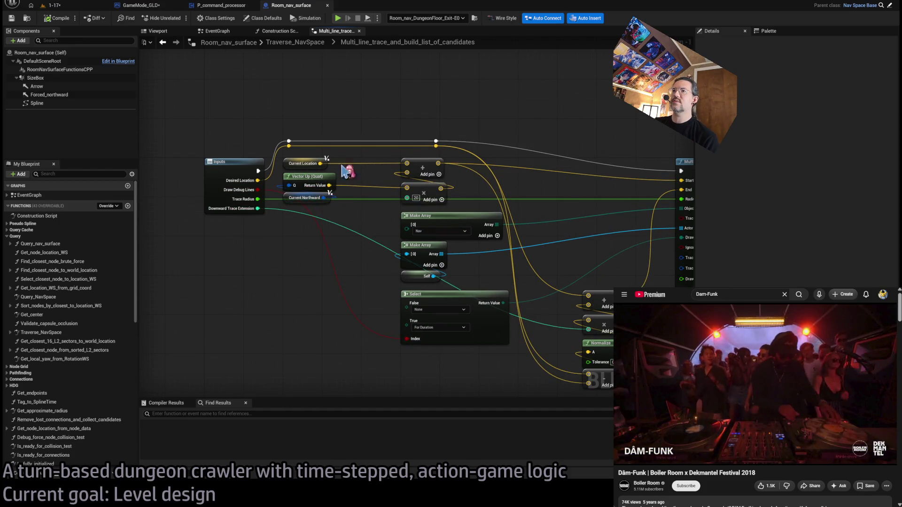
scroll(341, 173, "up", 1)
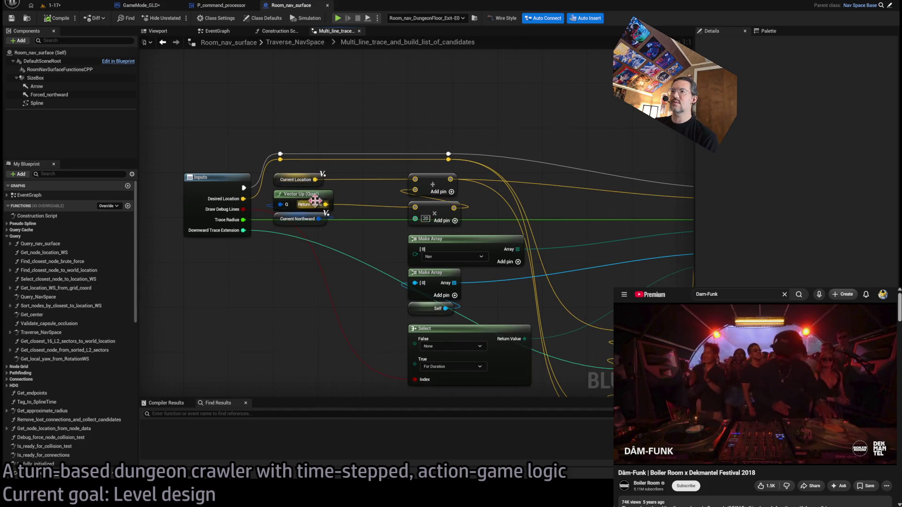
left_click_drag(456, 225, 387, 215)
key("Home")
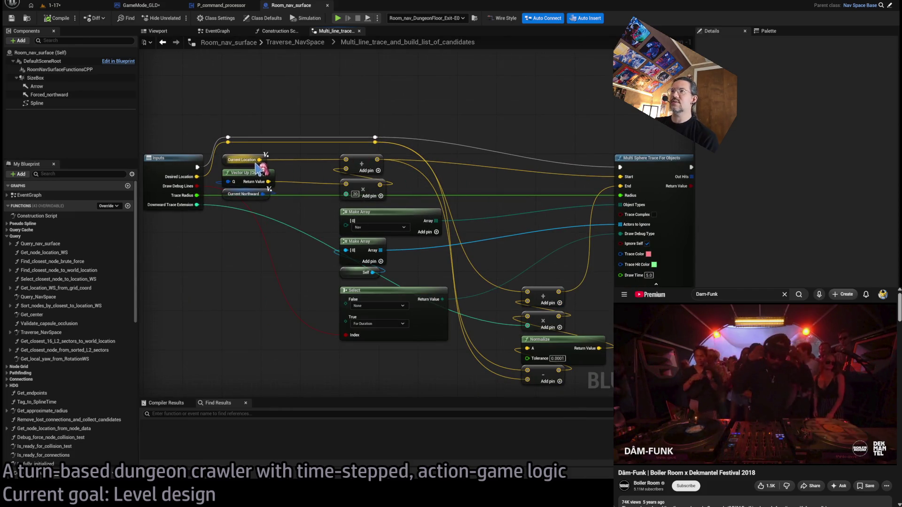
left_click_drag(507, 377, 506, 378)
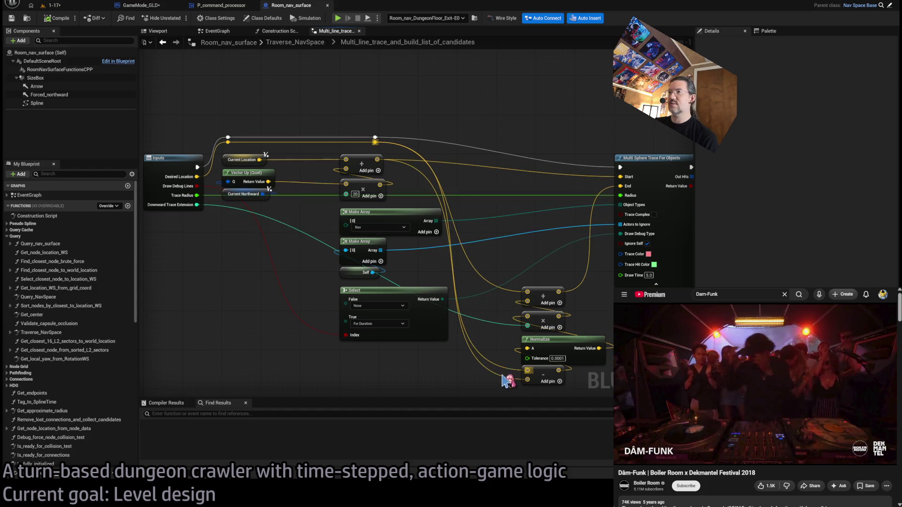
left_click_drag(524, 331, 525, 327)
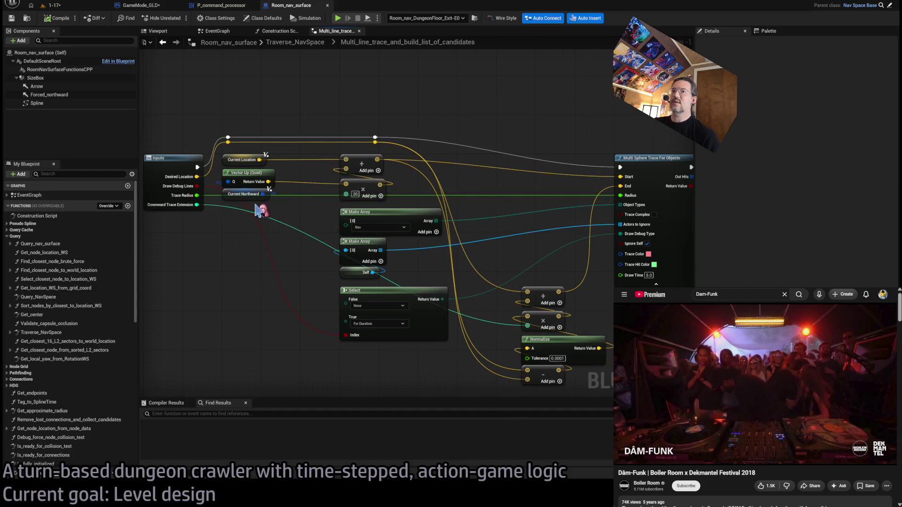
Return to the Traverse_NavSpace graph, review the trace and collision nodes, and switch to level 1-17
left_click(298, 44)
left_click_drag(687, 261, 420, 234)
left_click_drag(319, 247, 346, 243)
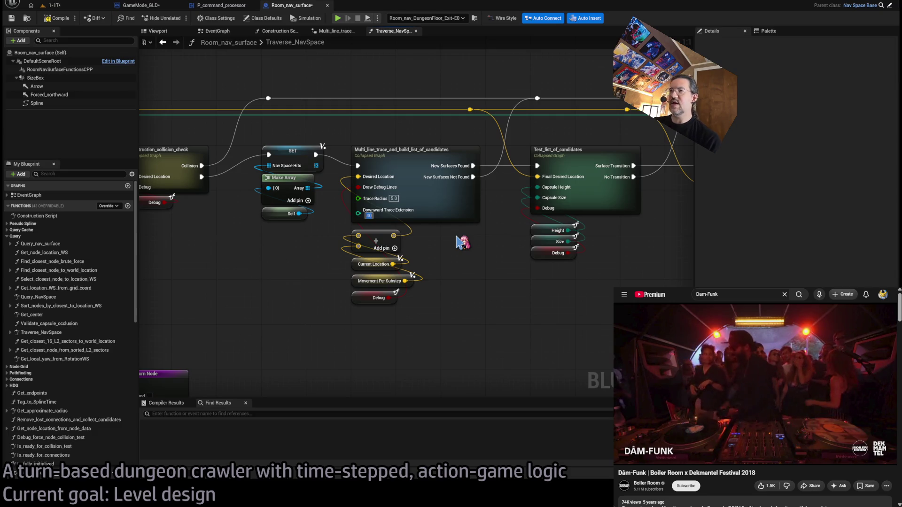
left_click(69, 9)
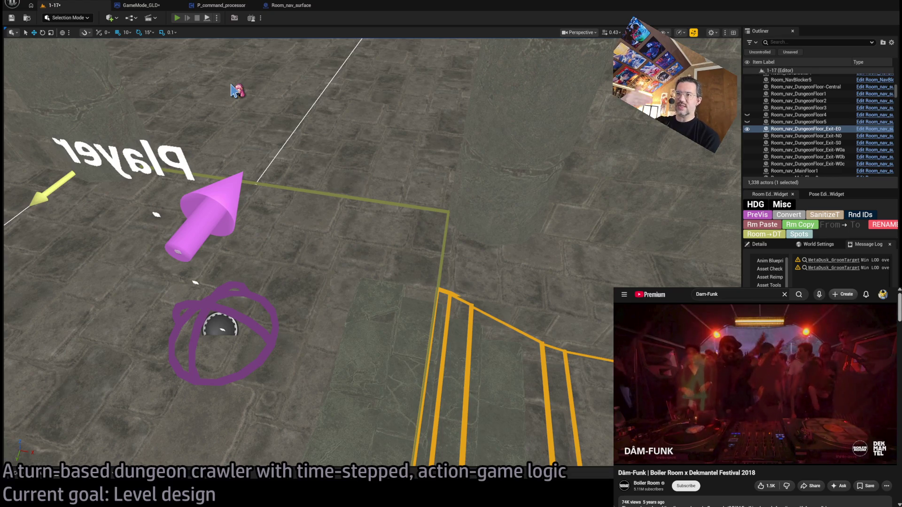
Play-test the level attacking the cat enemy, stop, check the Room_nav_surface blueprint and return to level 1-17
key("alt+p")
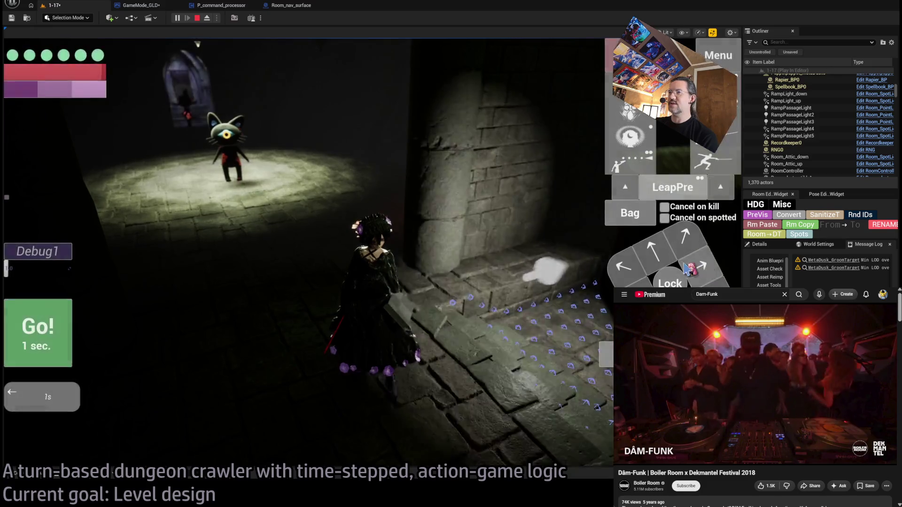
left_click(406, 315)
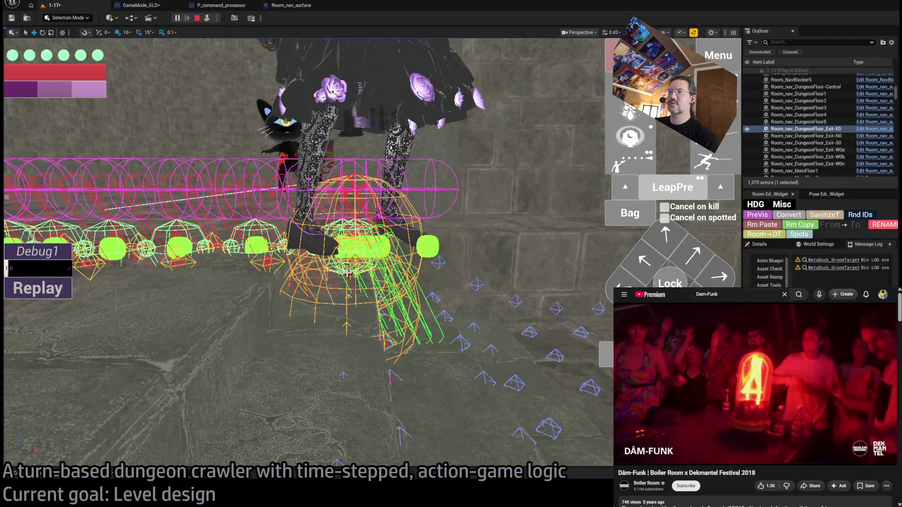
key("Escape")
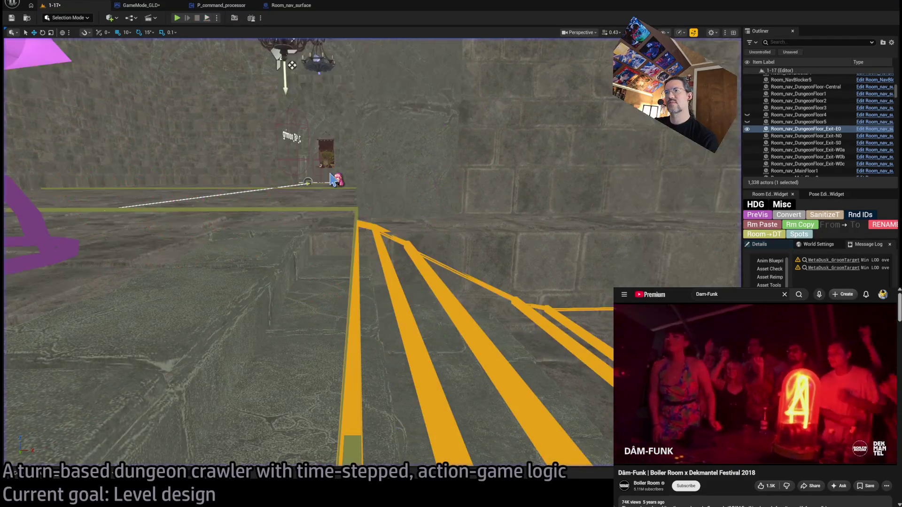
left_click(291, 5)
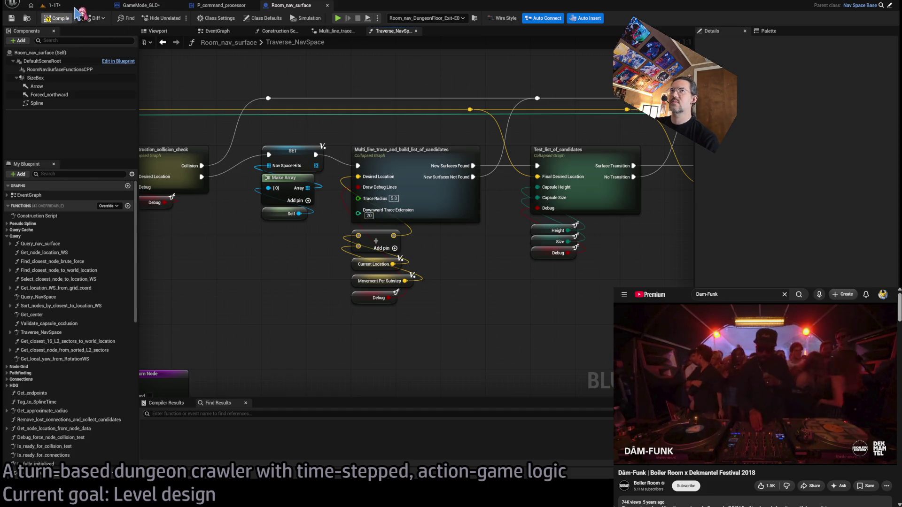
left_click(79, 9)
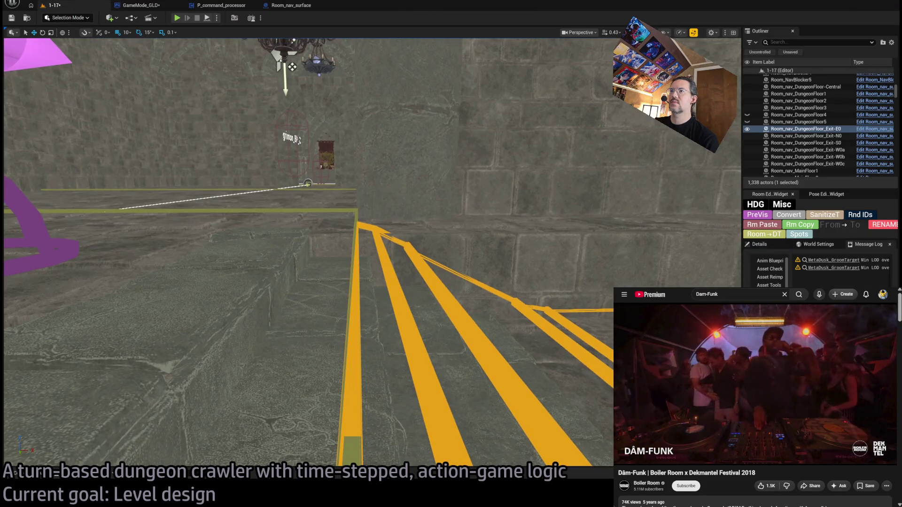
scroll(401, 241, "down", 5)
Select SM_StairC_2x8 then the Room_nav_DungeonFloor_Exit-E0 actor, adjust its gizmo and start the play-test
key("q")
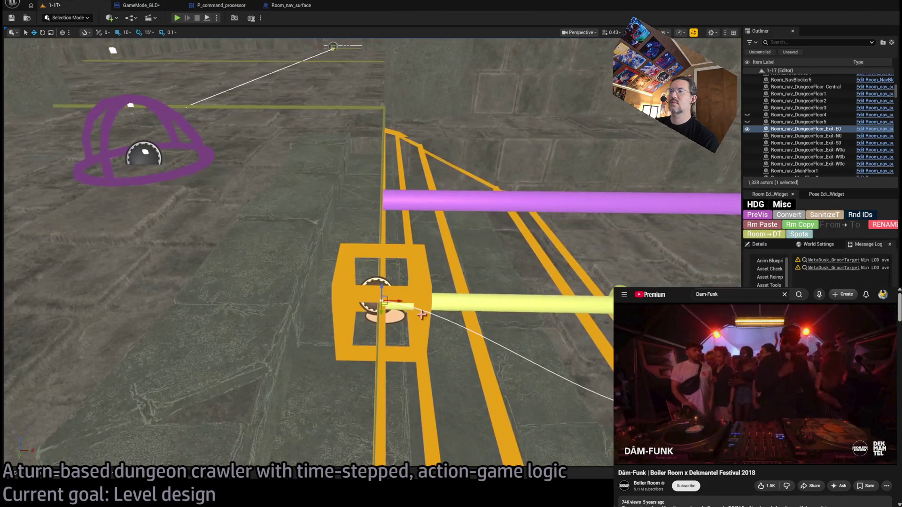
key("q")
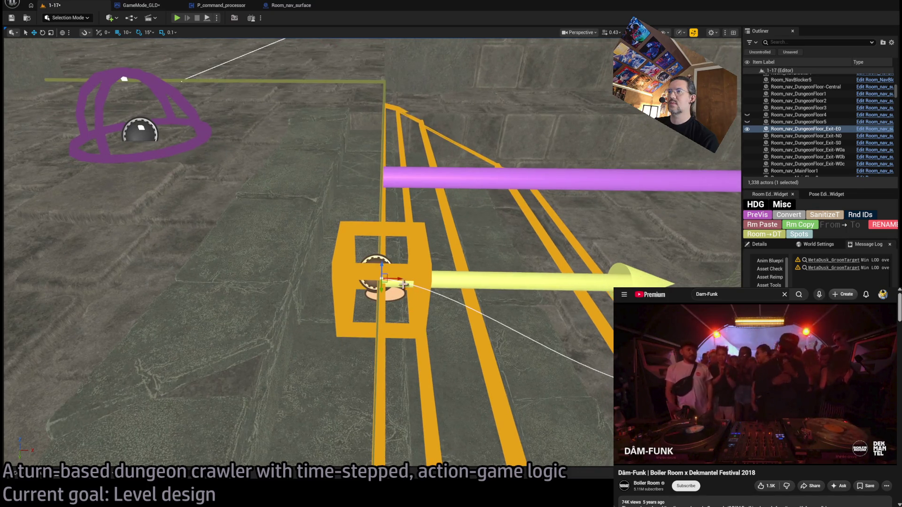
left_click_drag(381, 279, 440, 282)
left_click(528, 295)
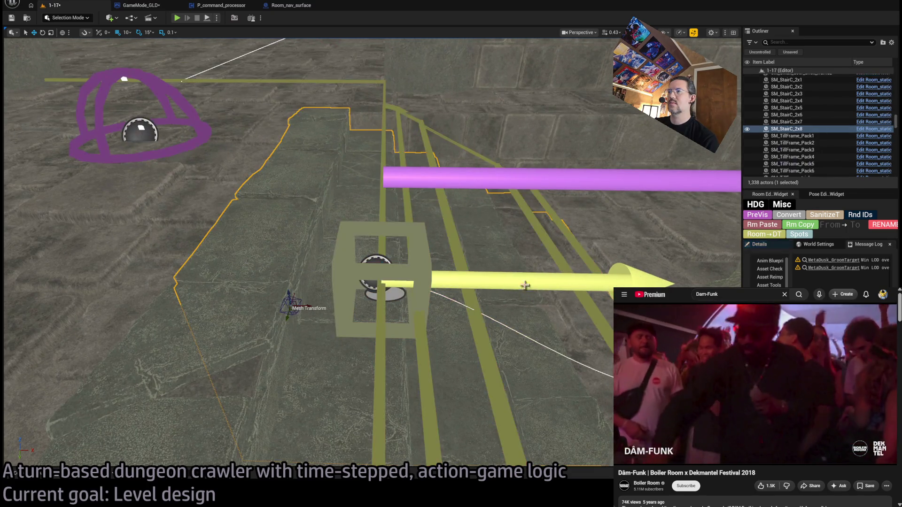
left_click(389, 283)
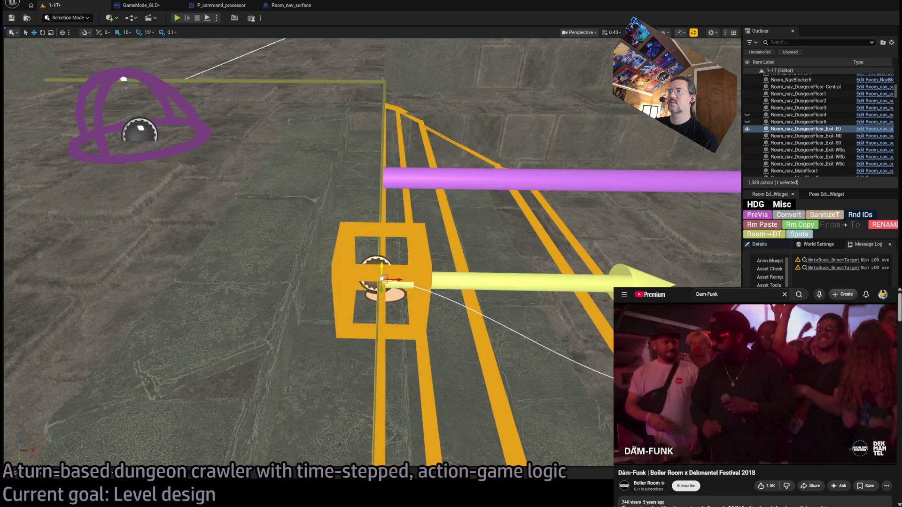
left_click_drag(386, 281, 409, 278)
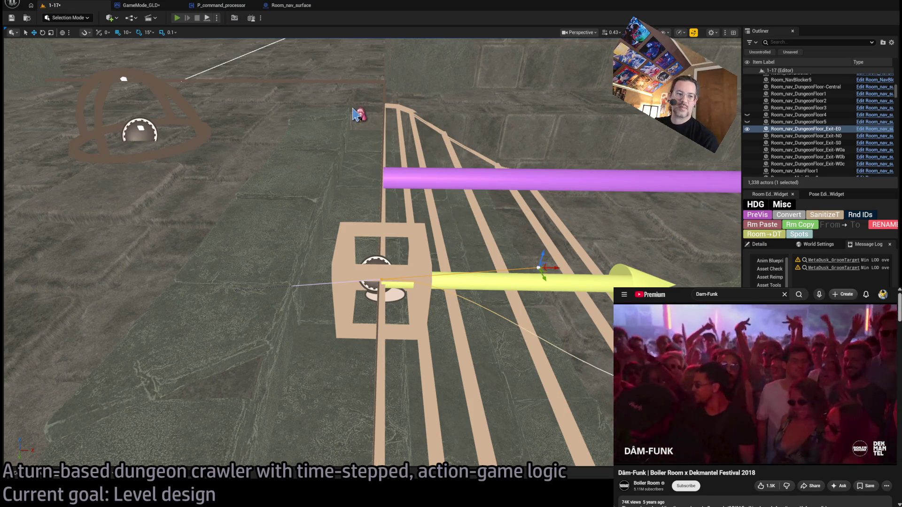
key("alt+p")
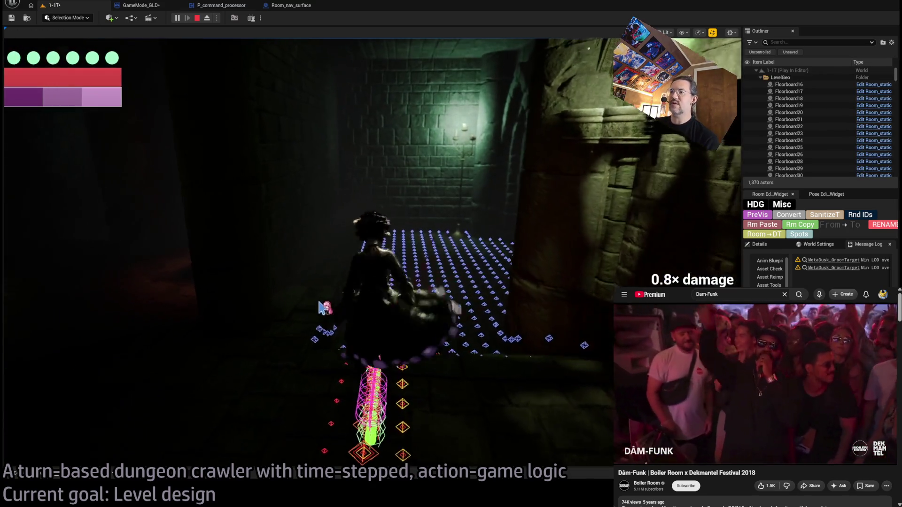
Run the queued turns, then eject from the game and stop the play-test
left_click(320, 317)
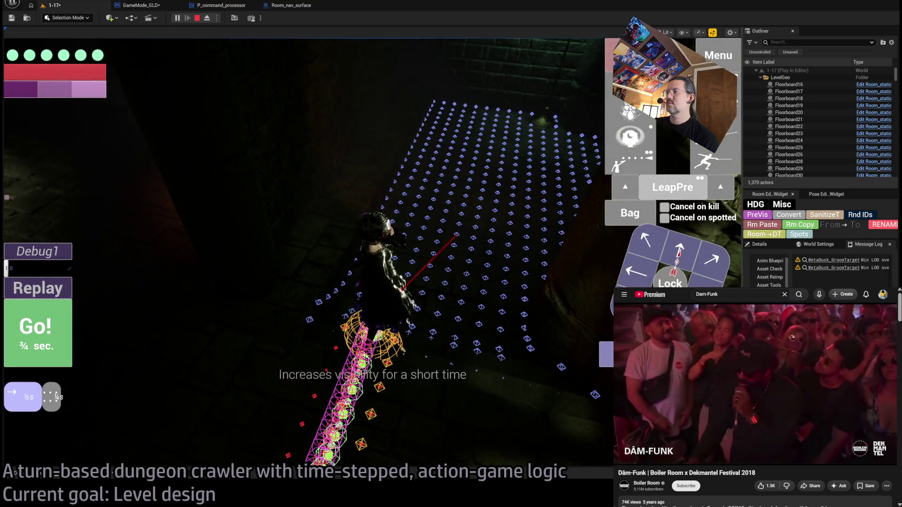
left_click(66, 310)
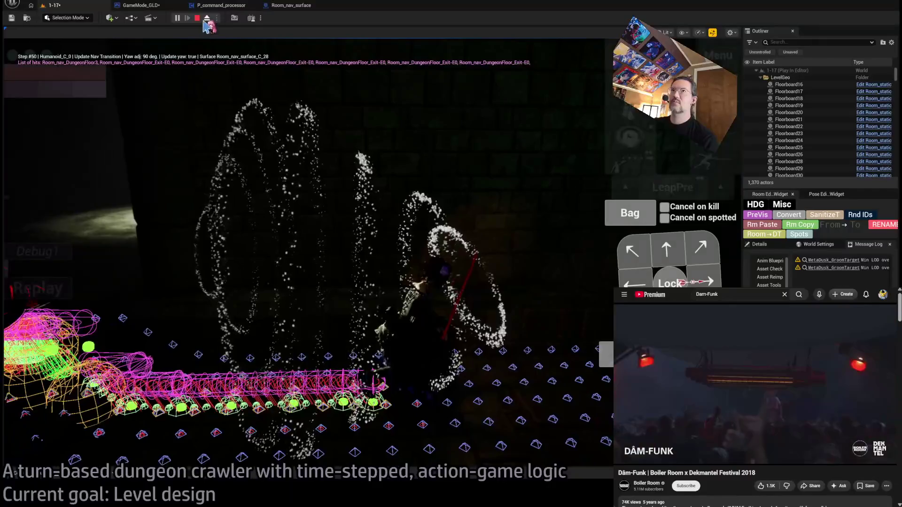
left_click(206, 22)
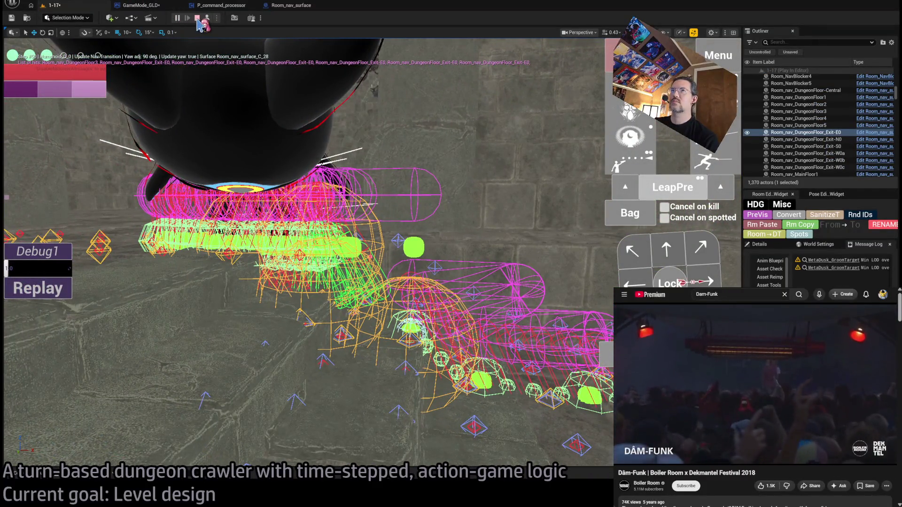
left_click(198, 19)
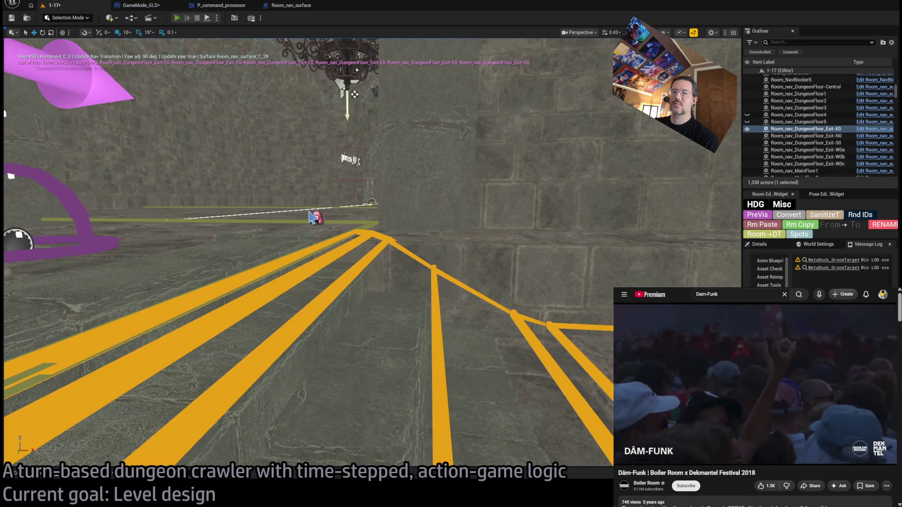
Replay the level, queue a staggering leaping thrust on the cat, run the attack turns and end PIE
key("alt+p")
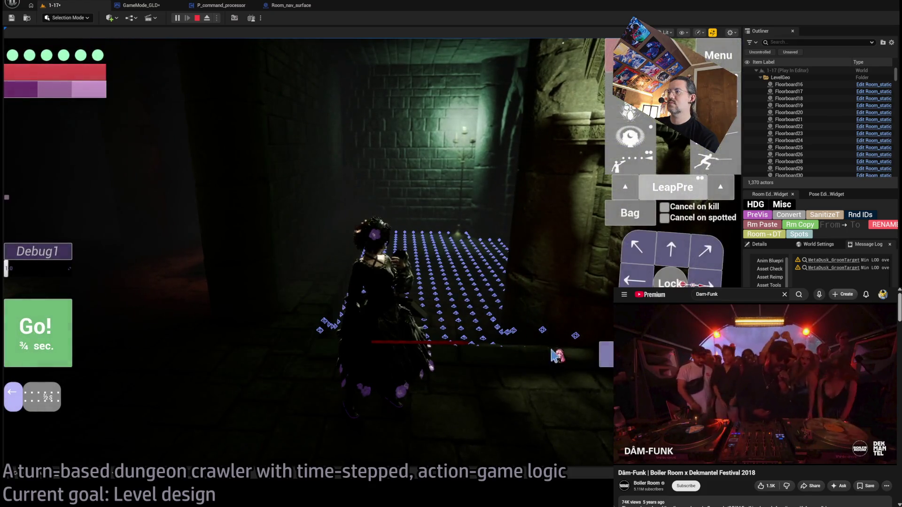
left_click(57, 330)
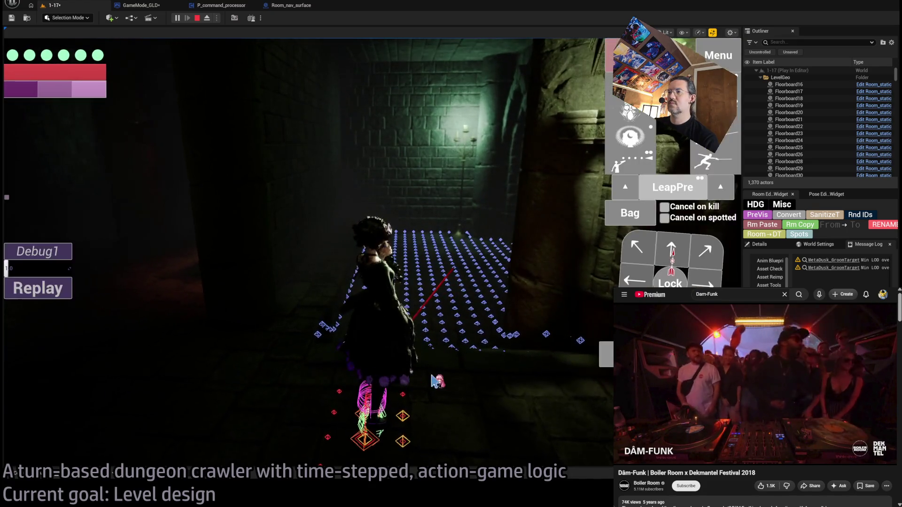
left_click(661, 184)
left_click(53, 331)
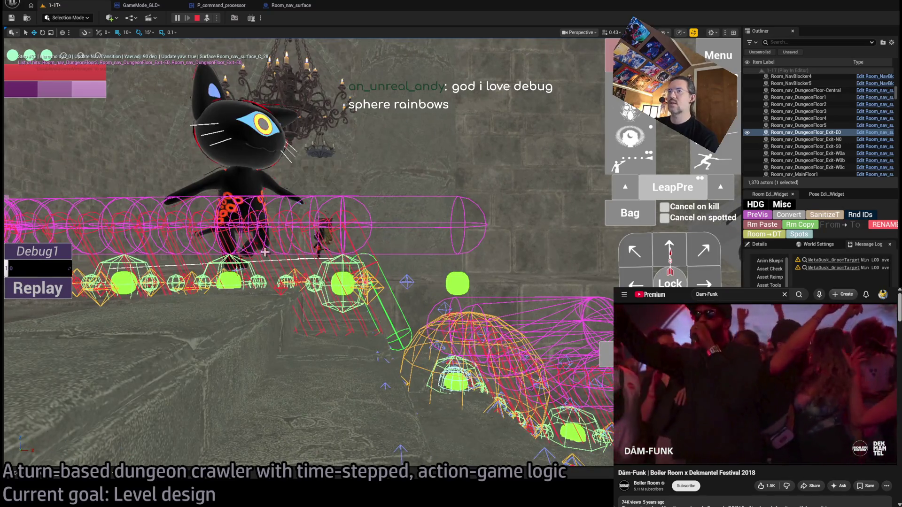
left_click(43, 286)
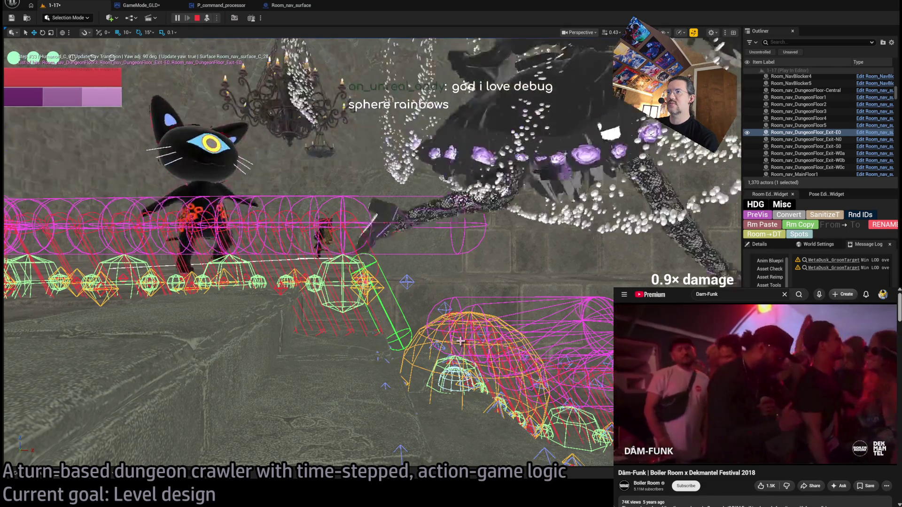
key("Escape")
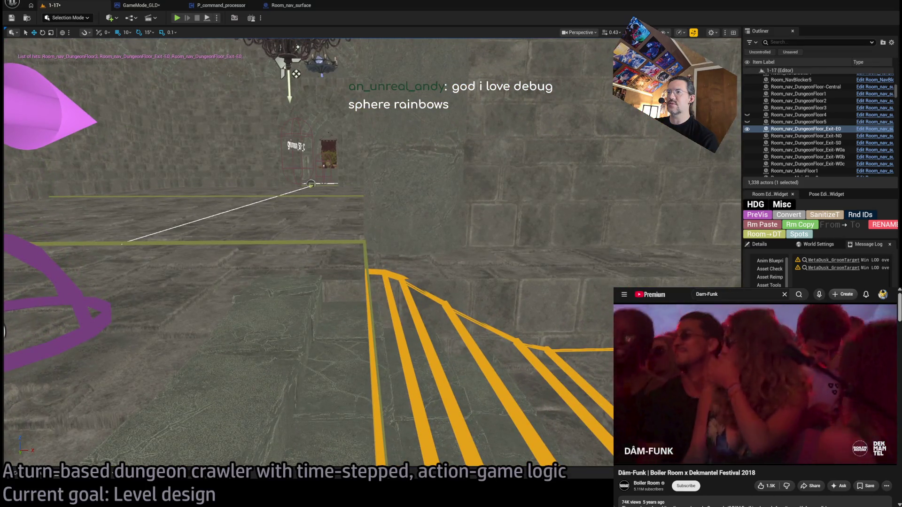
left_click(366, 257)
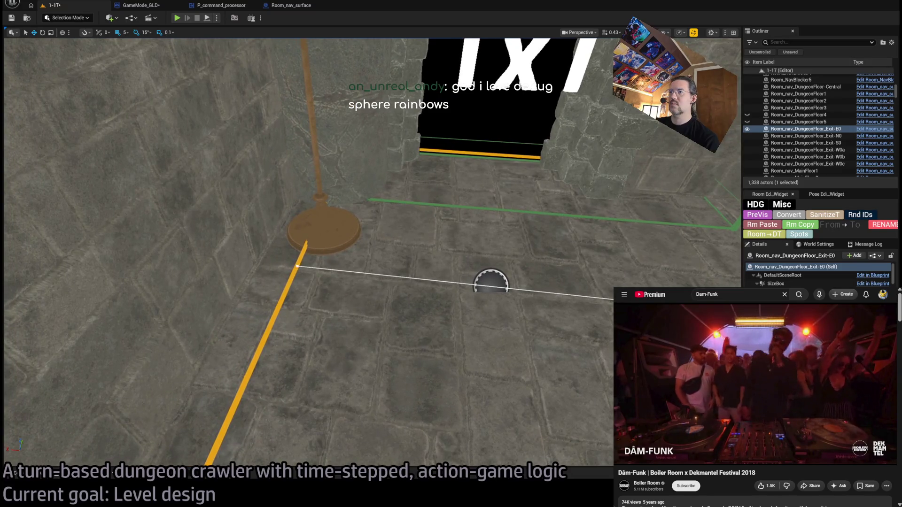
left_click(293, 267)
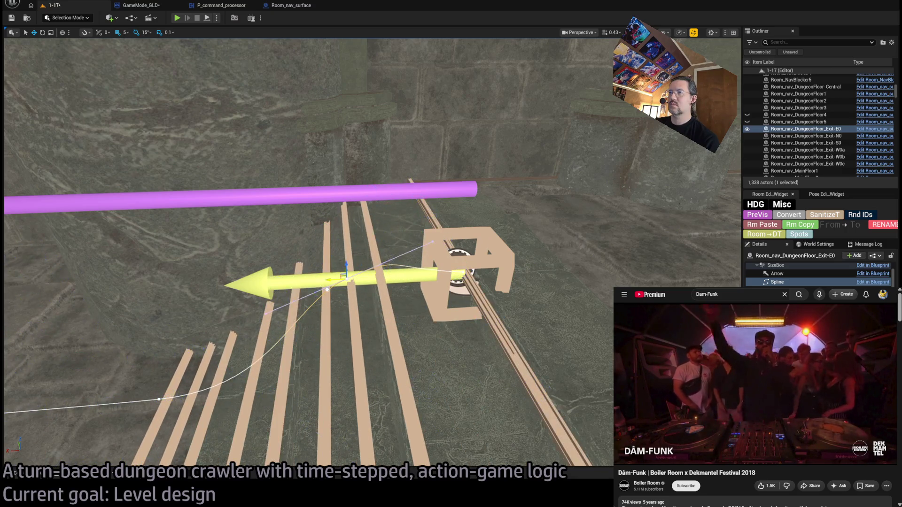
scroll(306, 252, "down", 5)
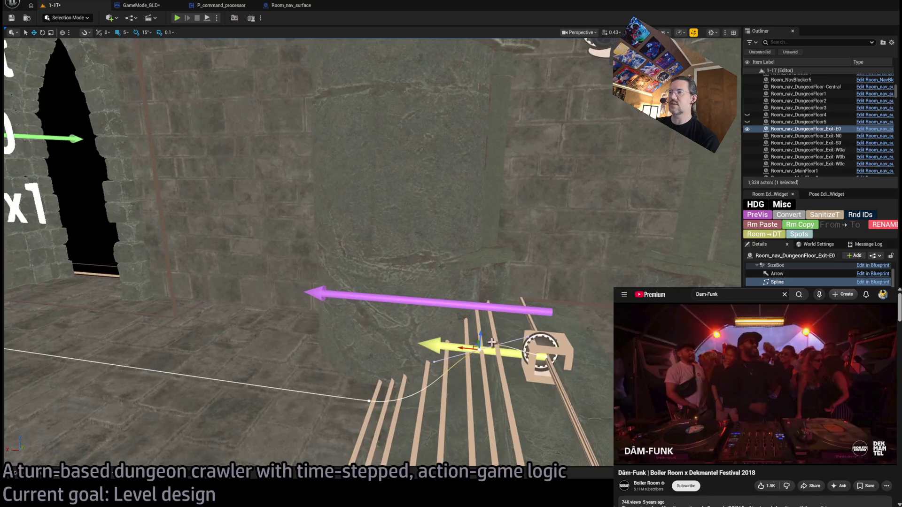
left_click_drag(554, 346, 555, 347)
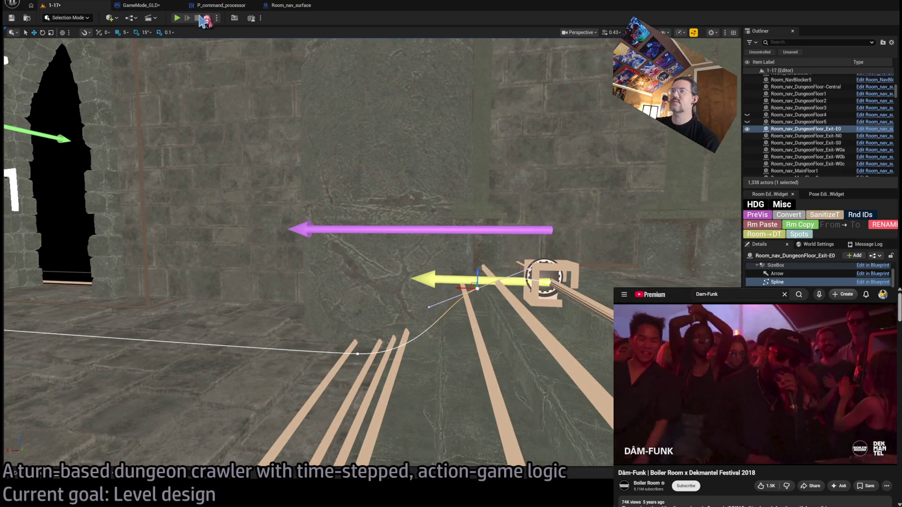
key("alt+p")
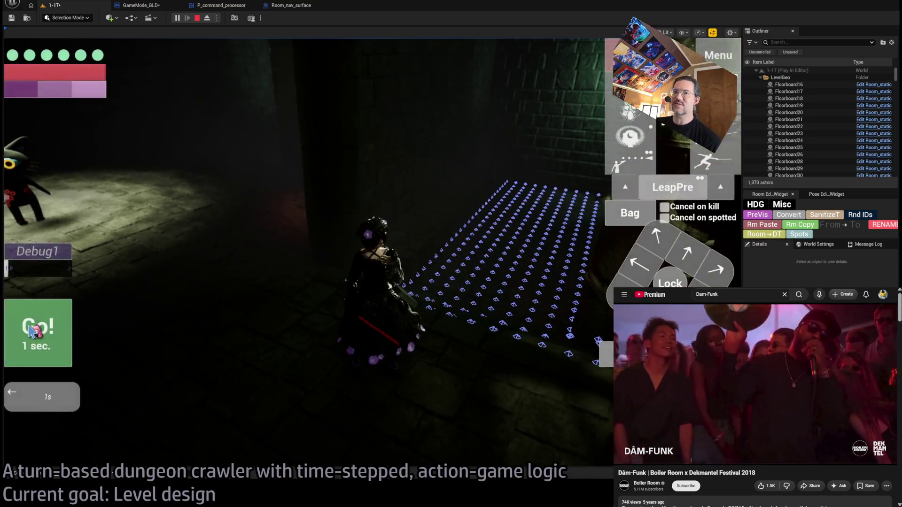
left_click(33, 331)
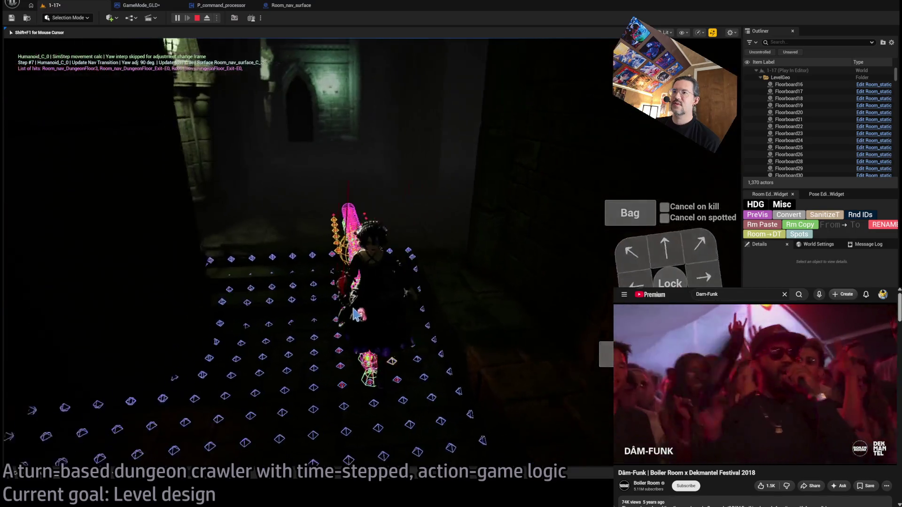
left_click(207, 19)
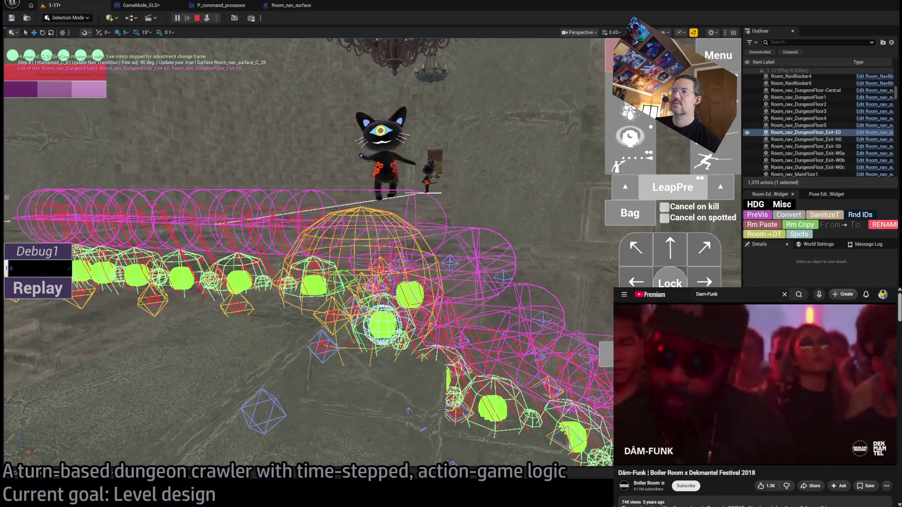
left_click(212, 19)
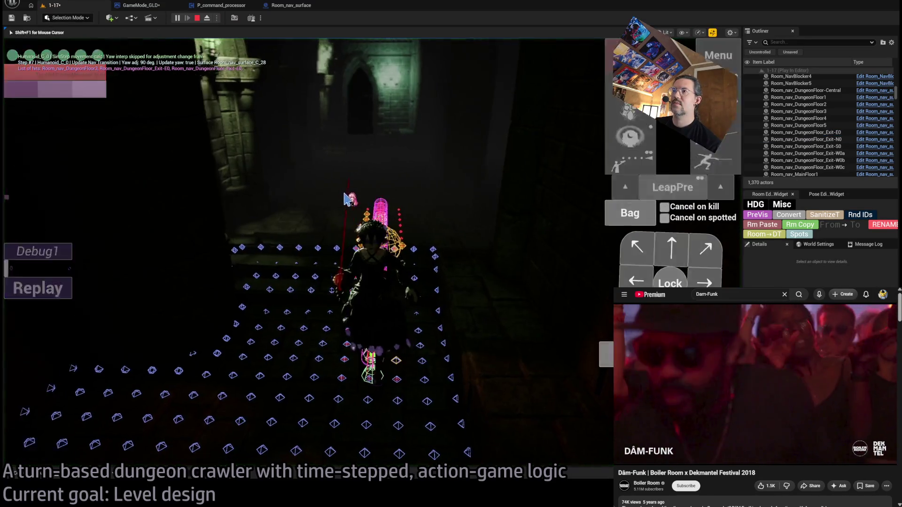
left_click(640, 257)
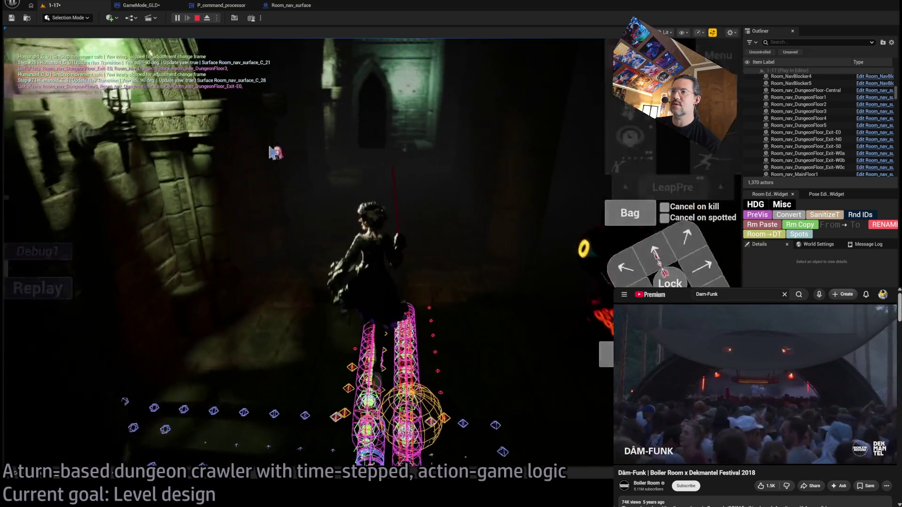
left_click(197, 17)
key("alt+p")
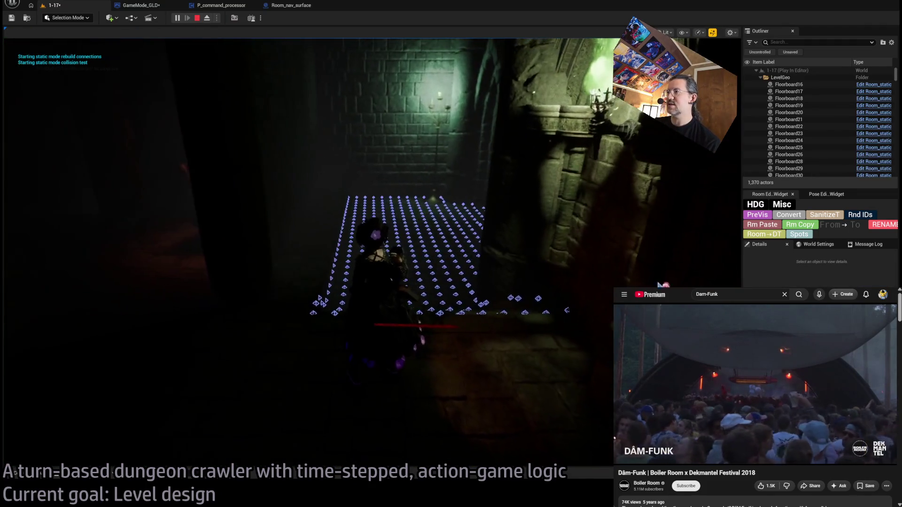
left_click(680, 262)
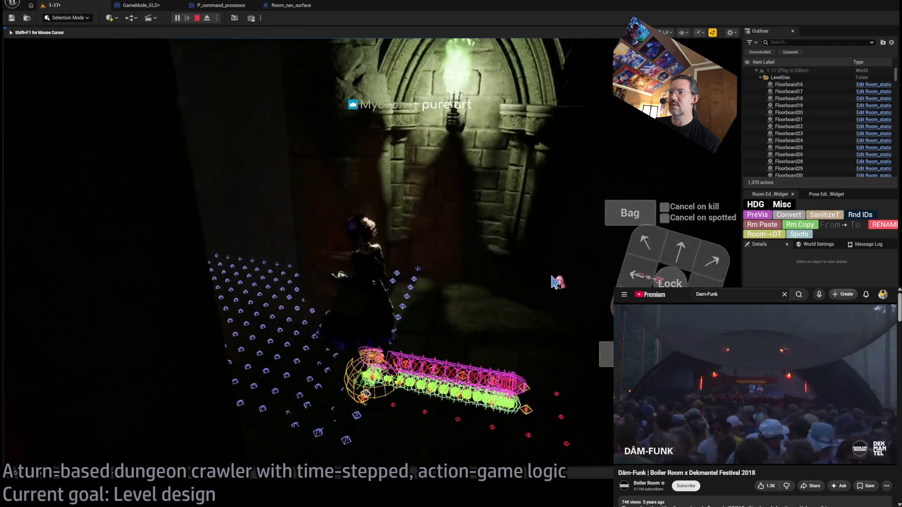
left_click(196, 17)
left_click(178, 18)
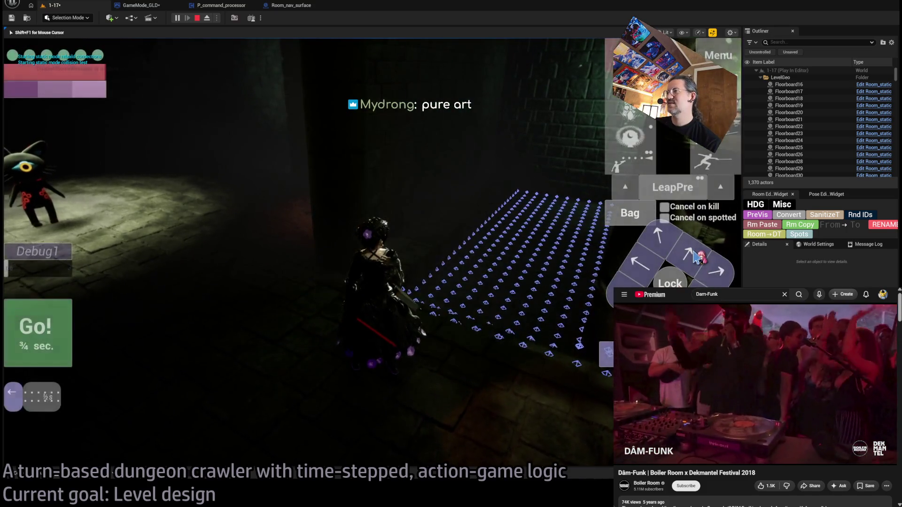
left_click(50, 342)
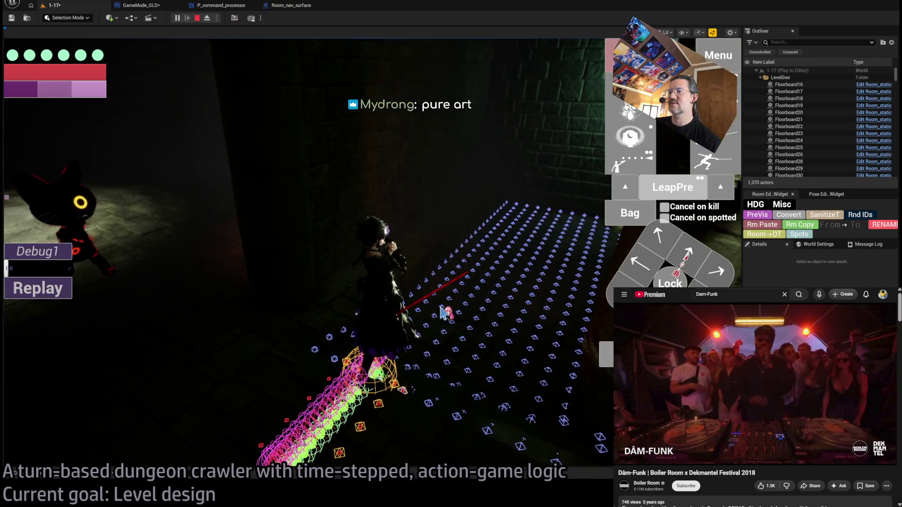
key("Escape")
left_click_drag(367, 247, 338, 233)
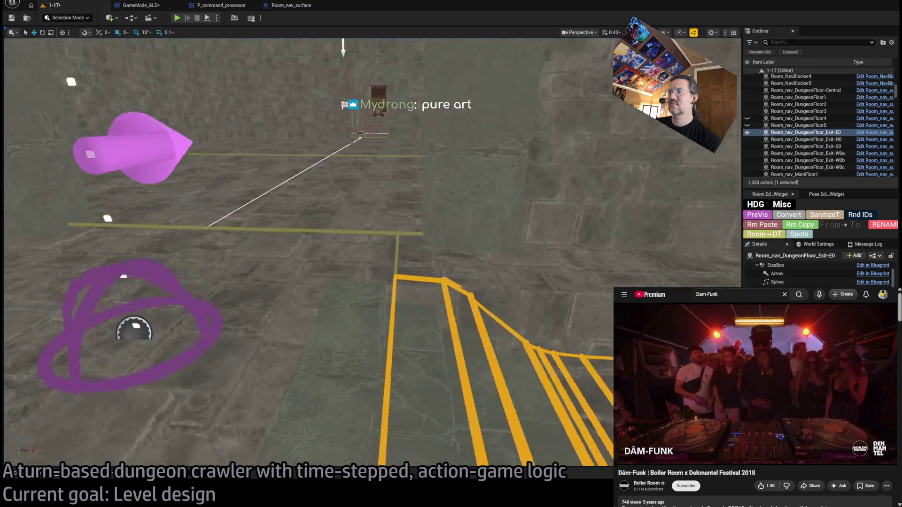
left_click(395, 301)
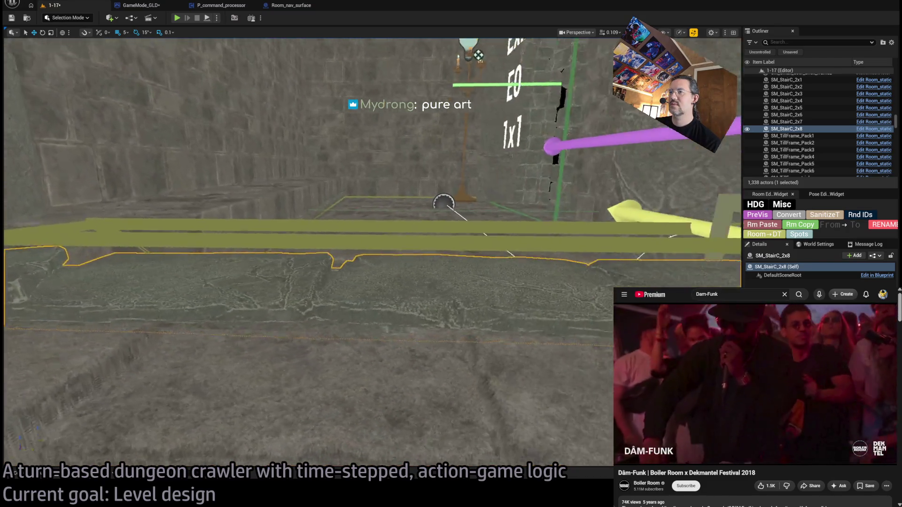
key("a")
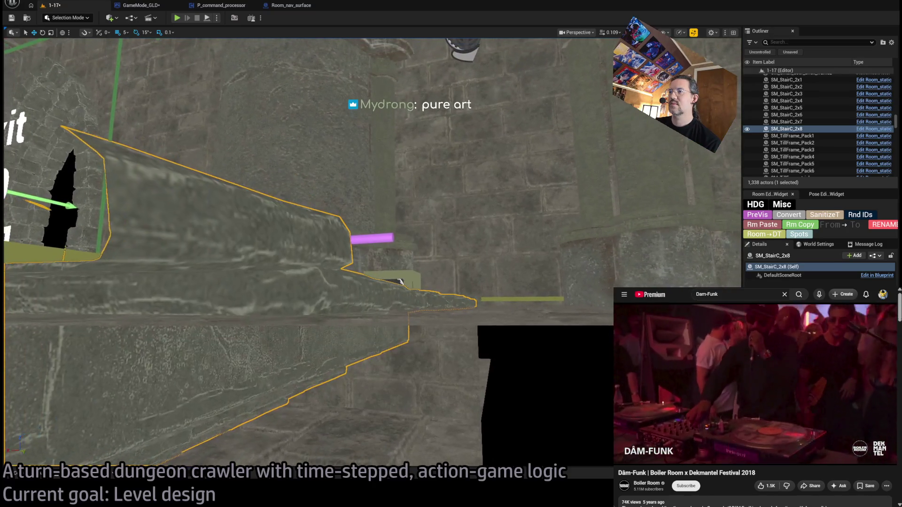
key("s")
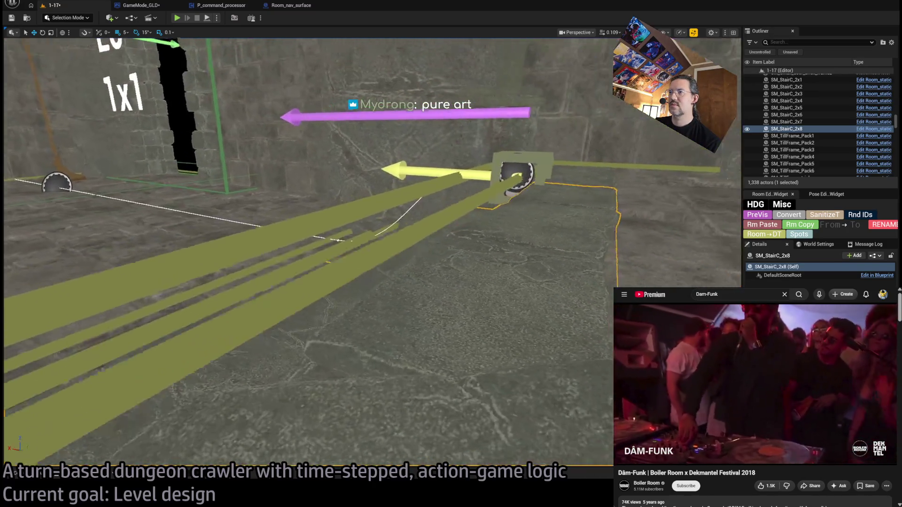
key("s")
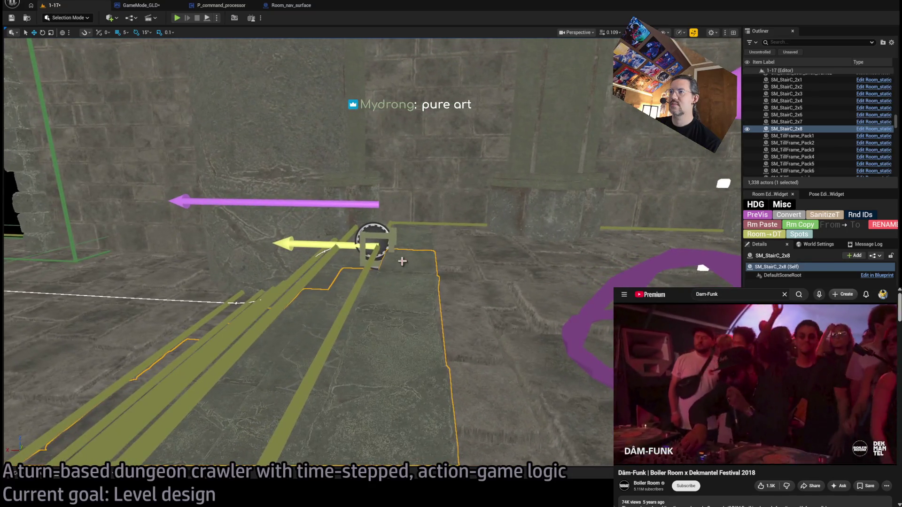
key("w")
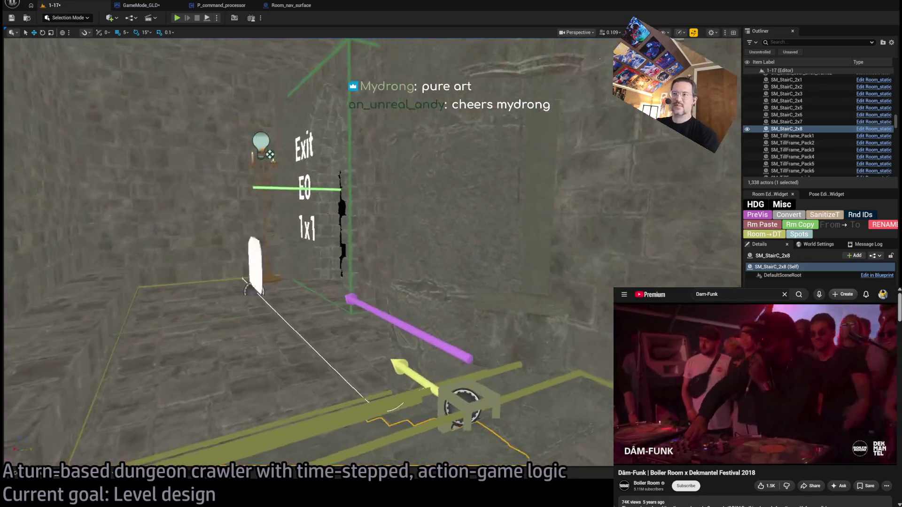
key("w")
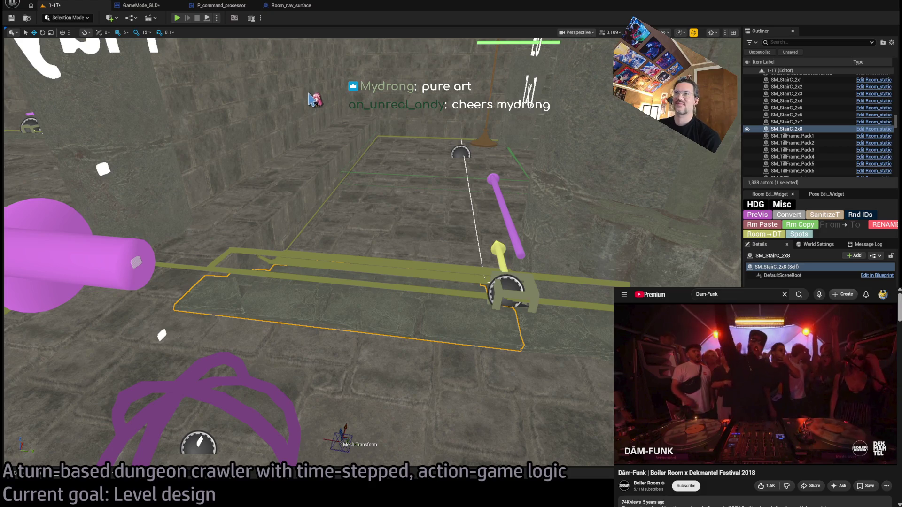
left_click_drag(426, 180, 395, 211)
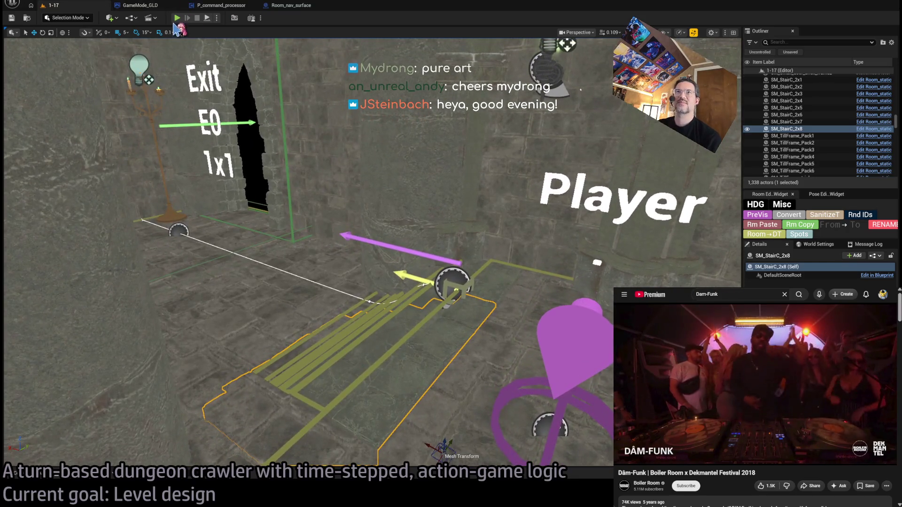
left_click(177, 18)
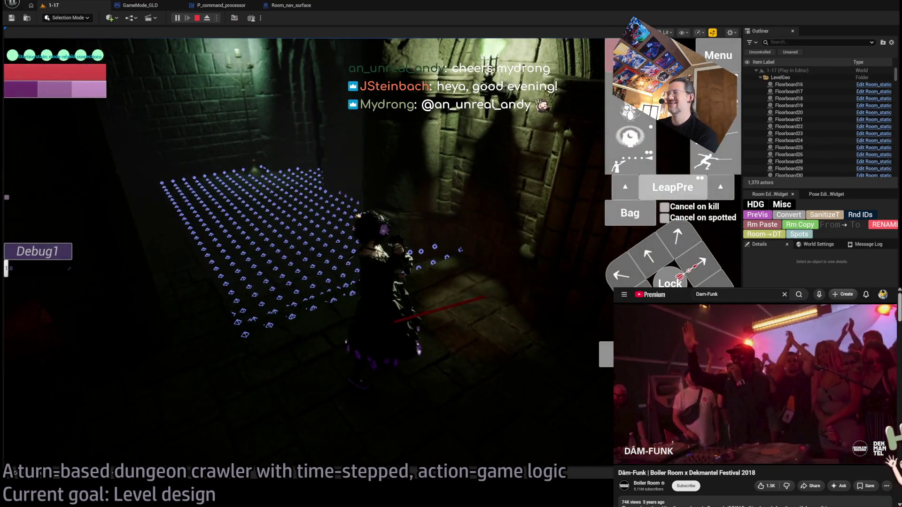
left_click(32, 342)
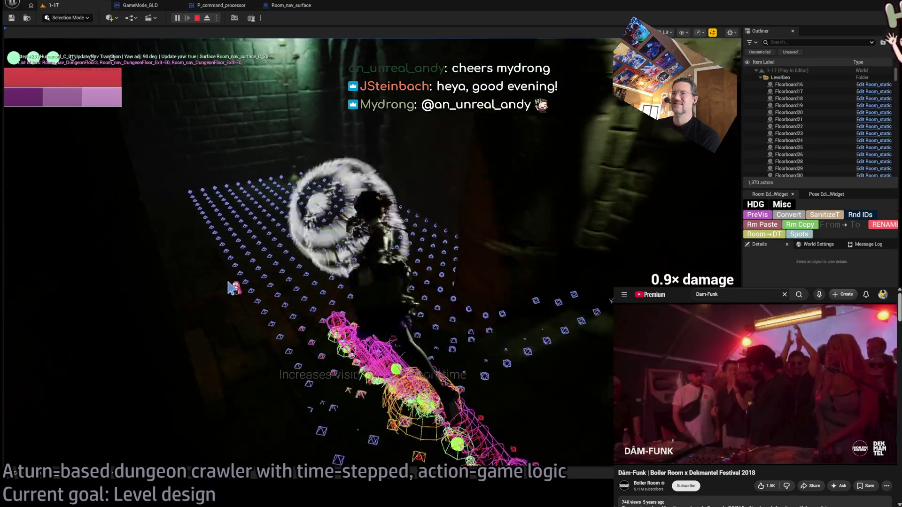
key("Escape")
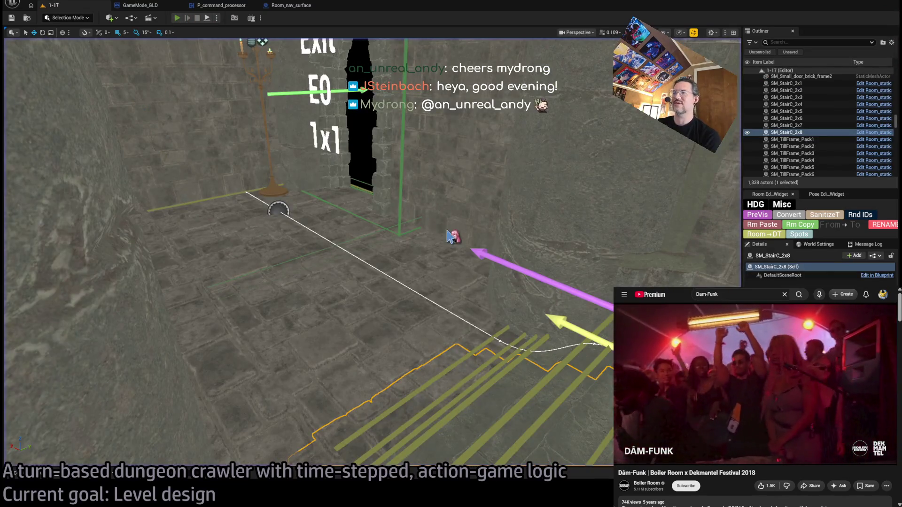
key("alt+p")
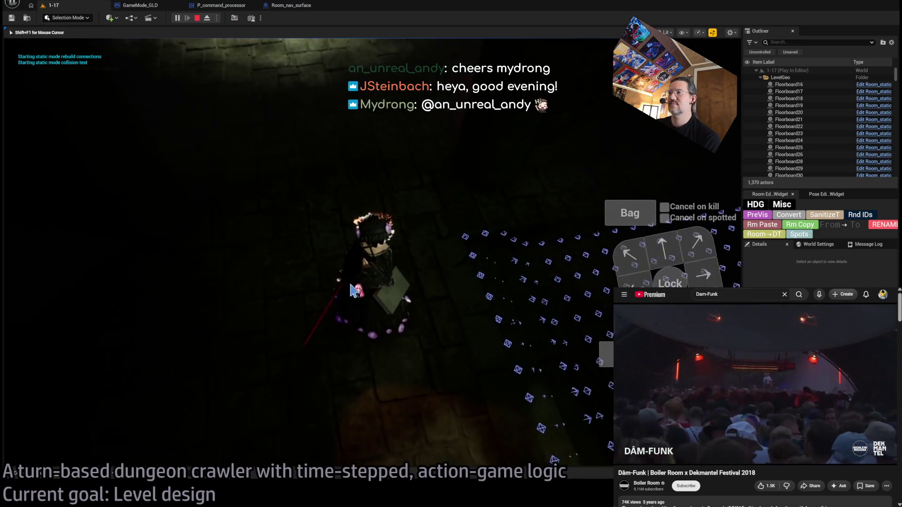
key("Escape")
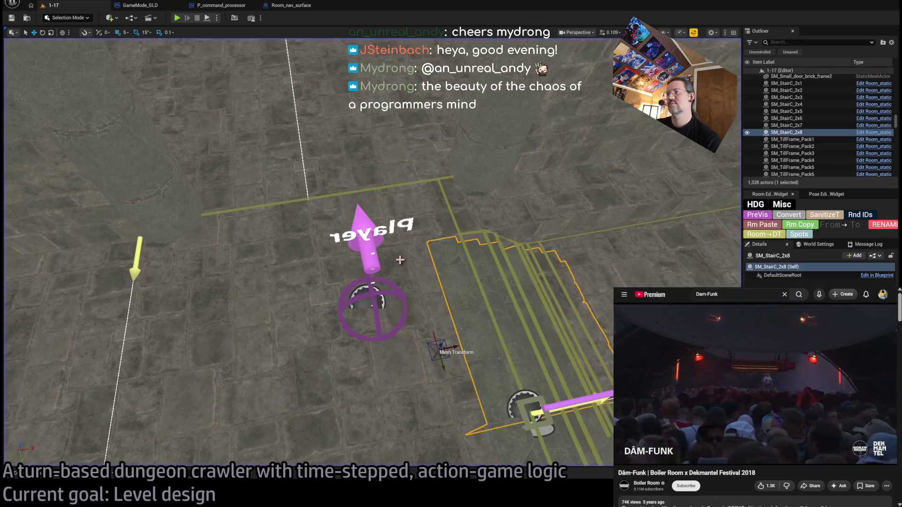
left_click(548, 249)
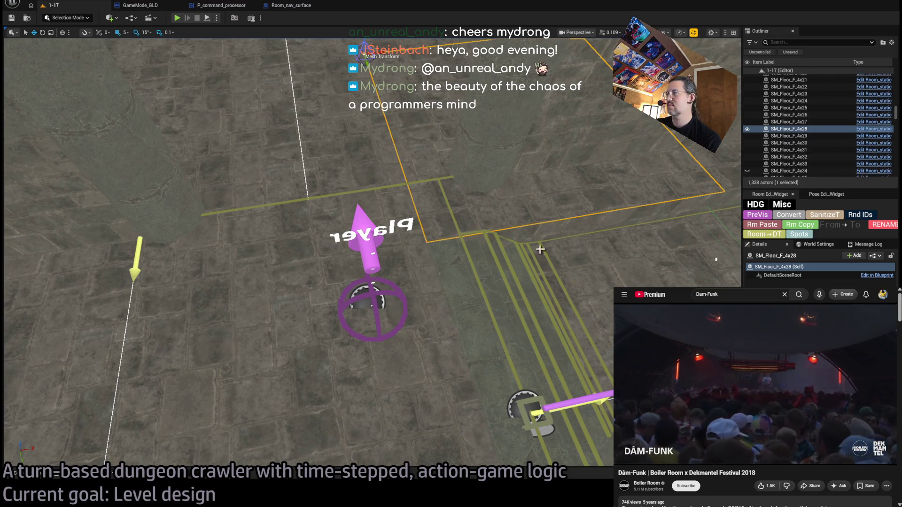
Select the Exit-E0 nav volume and start a play-test of the level
left_click(511, 250)
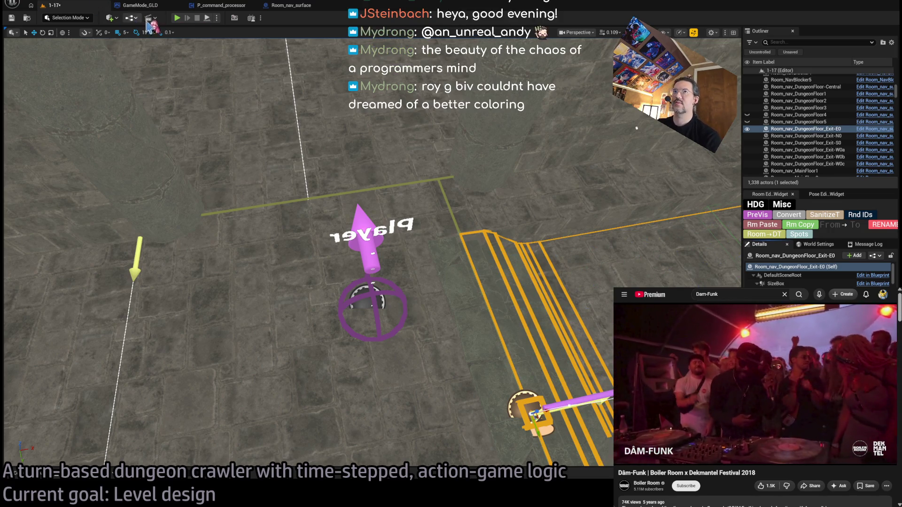
key("alt+p")
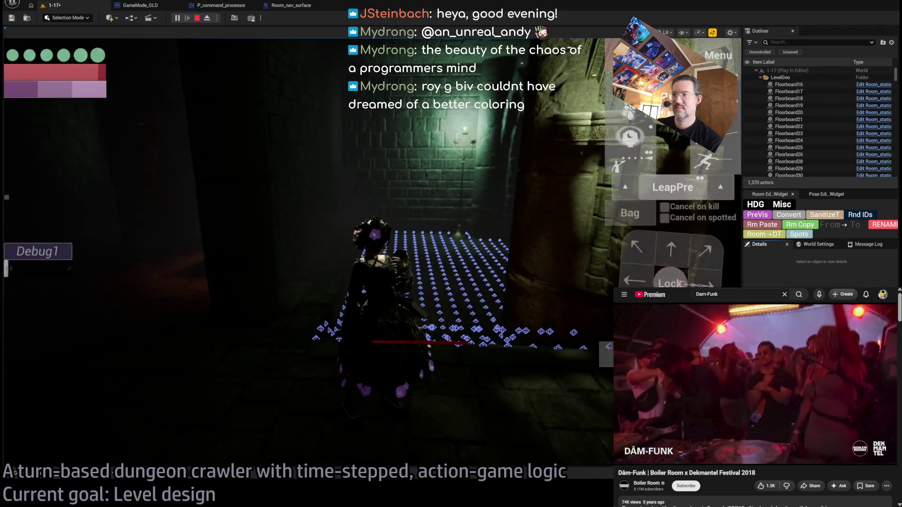
Advance one turn, restart the play-test, eject to inspect the scene around the cat, then end it
left_click(676, 261)
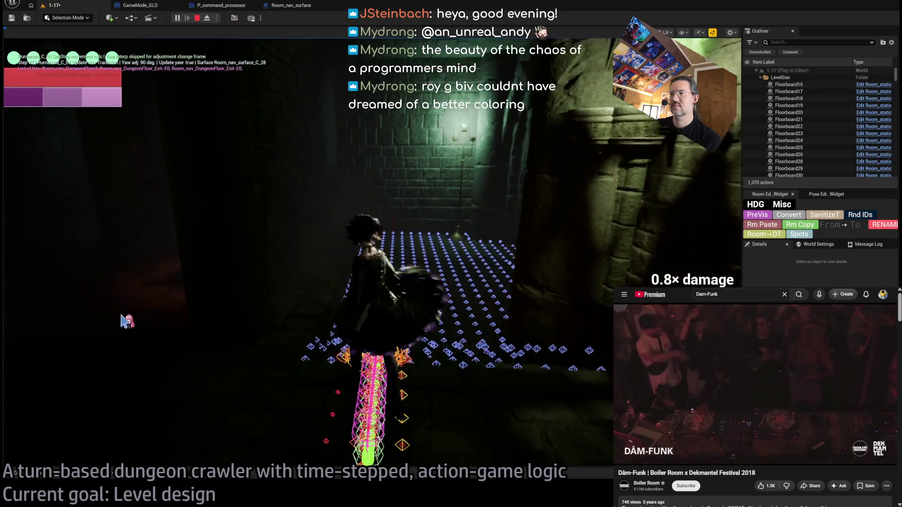
left_click(202, 21)
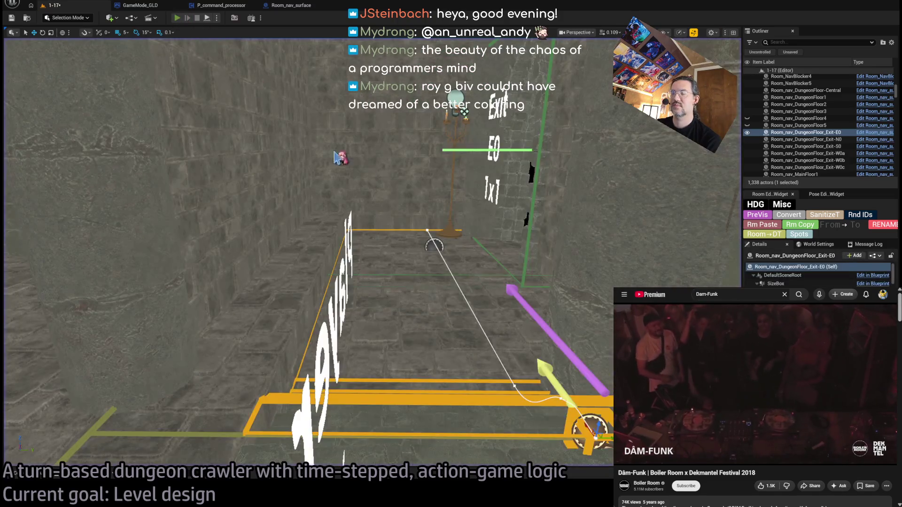
key("alt+p")
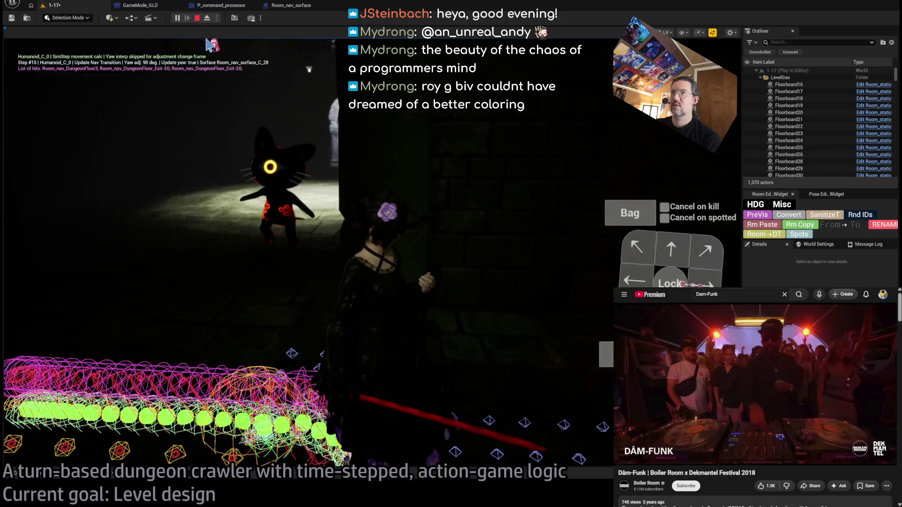
left_click(207, 18)
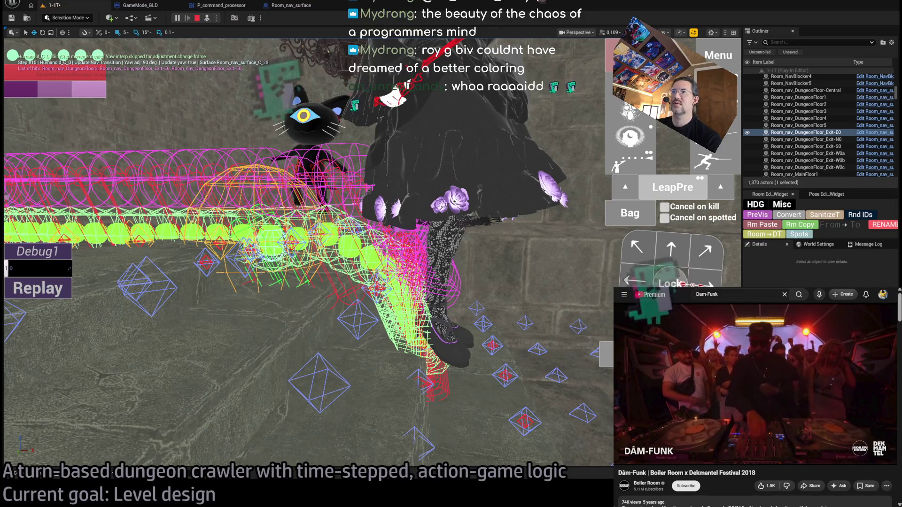
key("Escape")
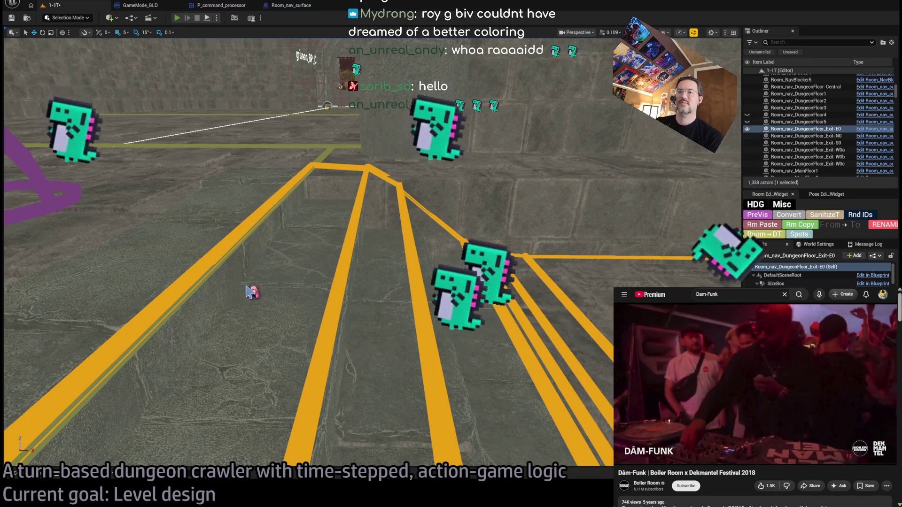
Start a play-test from the toolbar and execute the character's turn near the cat
left_click(177, 17)
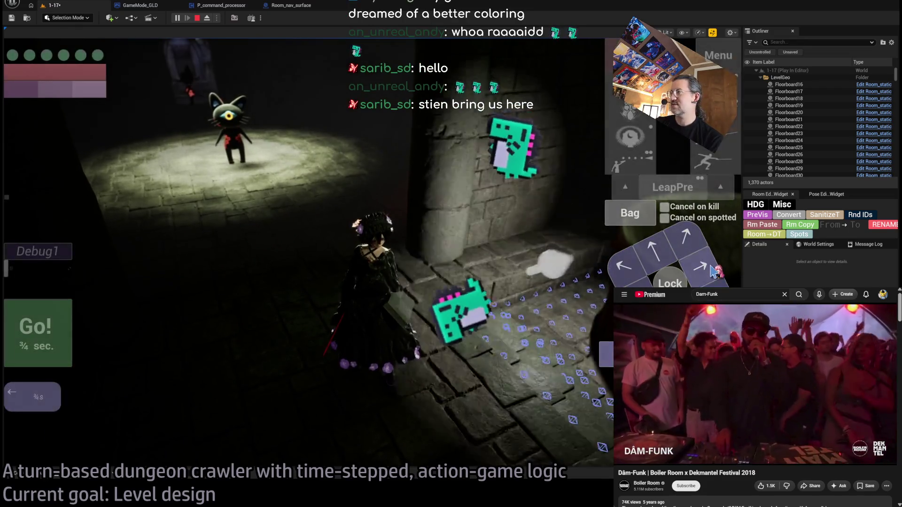
left_click(60, 335)
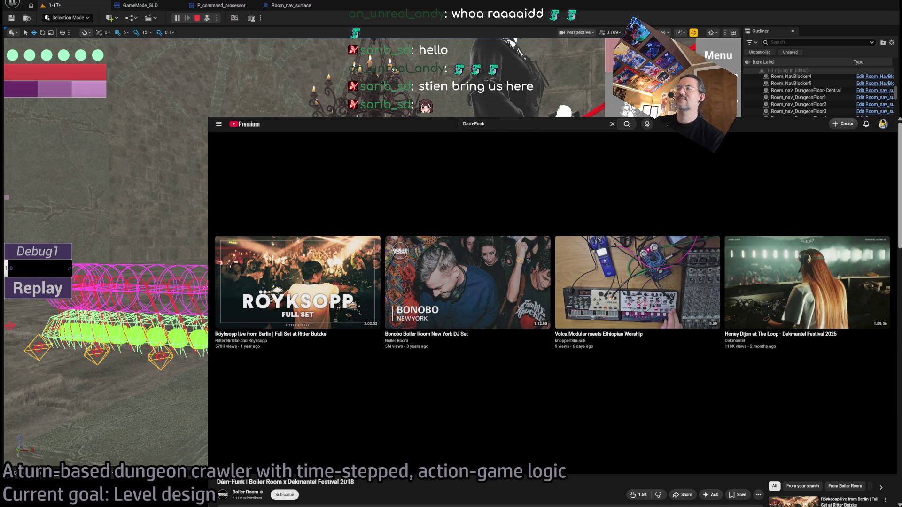
Open a new Chrome tab and go to the Twitch channel suggestion
key("ctrl+t")
type("twit")
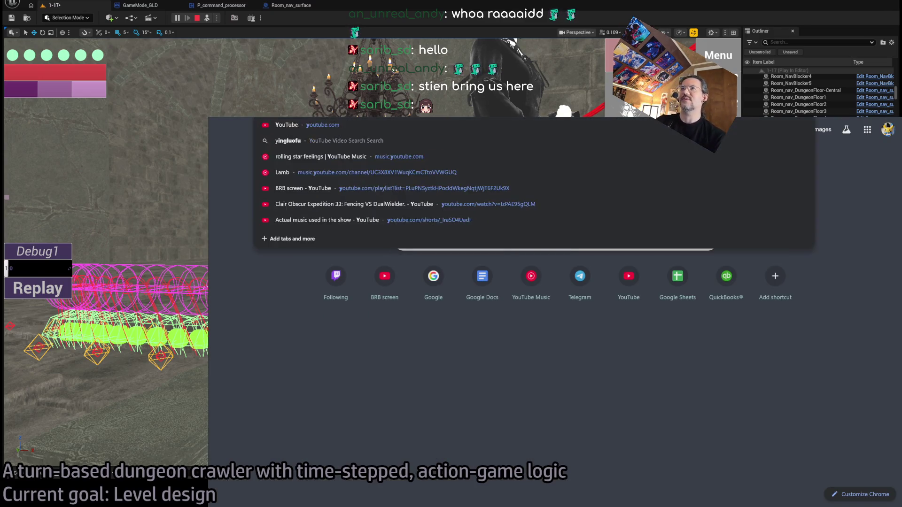
key("Return")
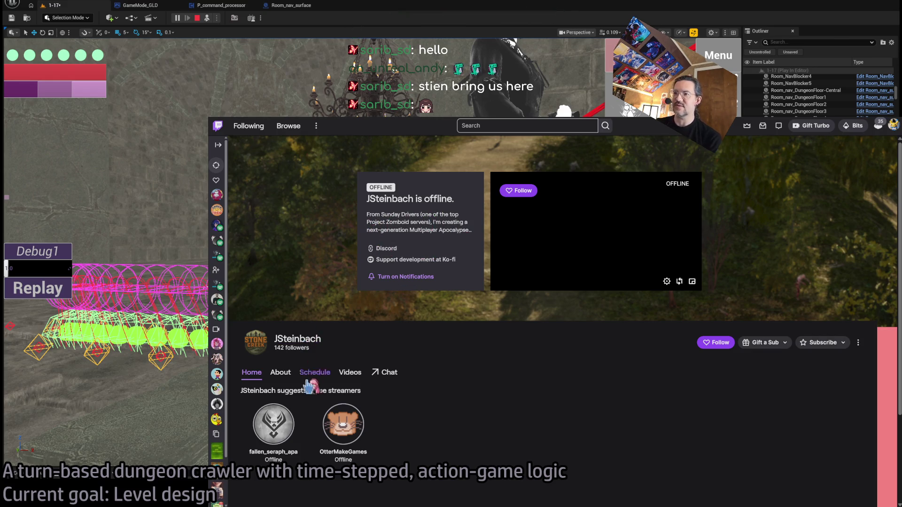
View the channel's About section, then filter its Videos to Past Broadcasts
left_click(280, 374)
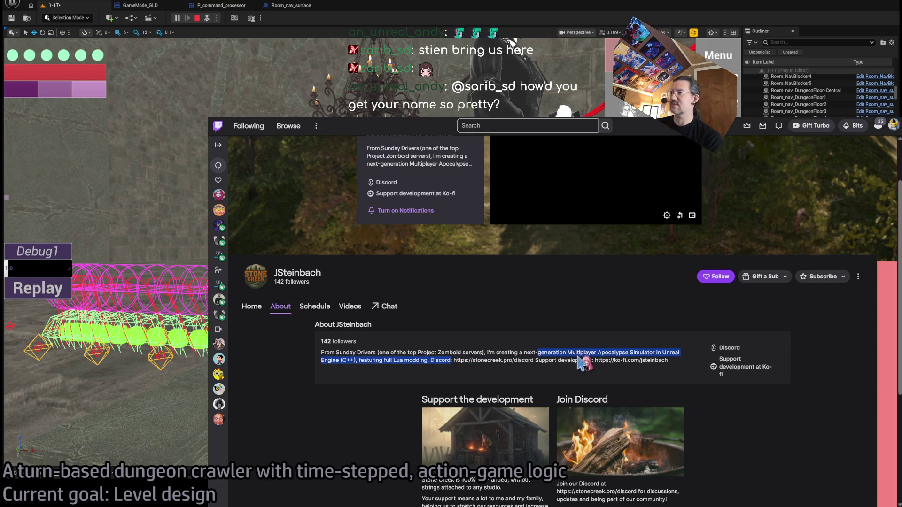
scroll(442, 351, "down", 2)
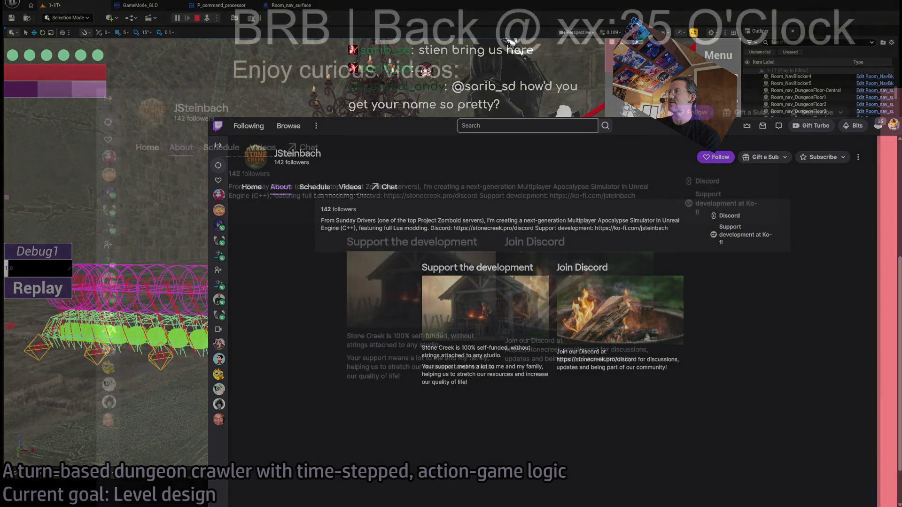
scroll(166, 280, "up", 4)
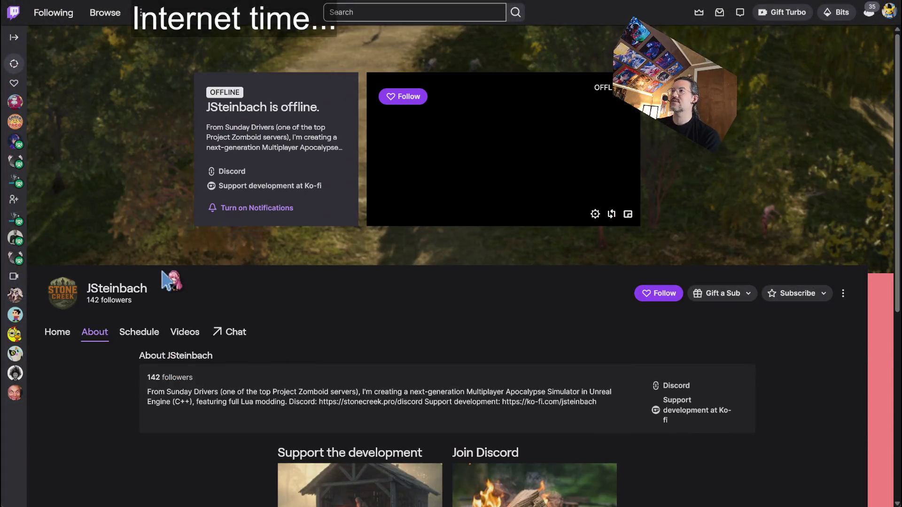
left_click(187, 332)
left_click(99, 274)
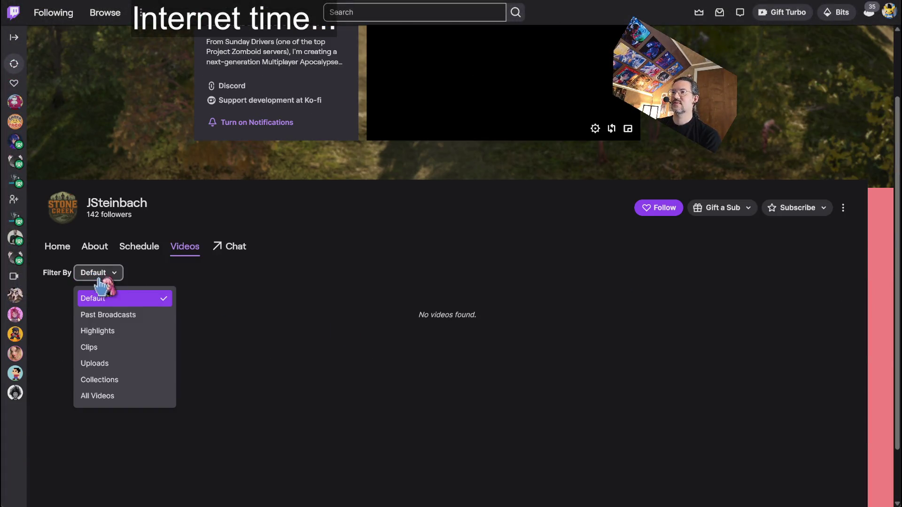
left_click(123, 316)
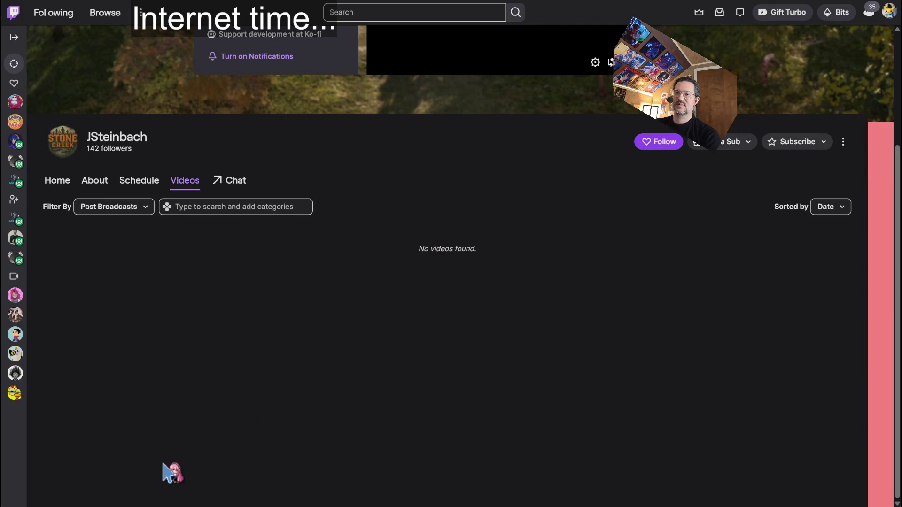
scroll(225, 244, "up", 2)
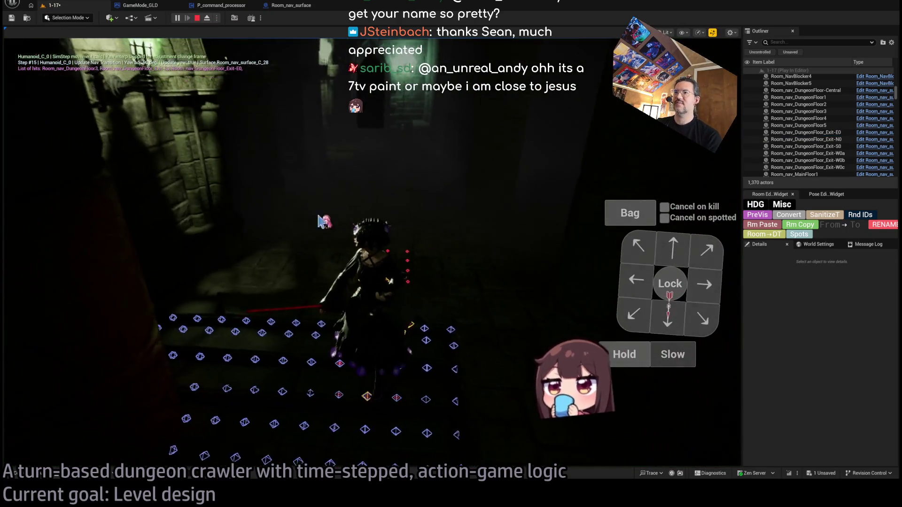
Take control of the running game and play the queued moves into the archway
left_click(387, 227)
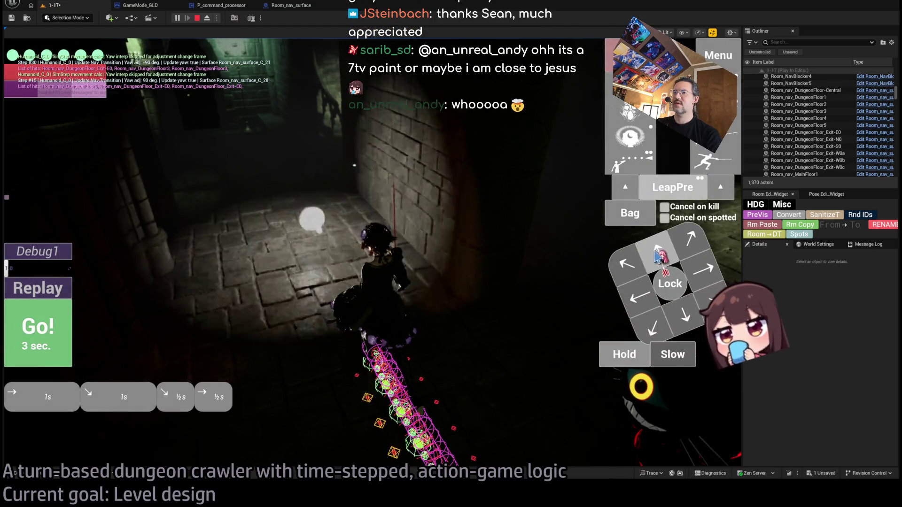
left_click(657, 254)
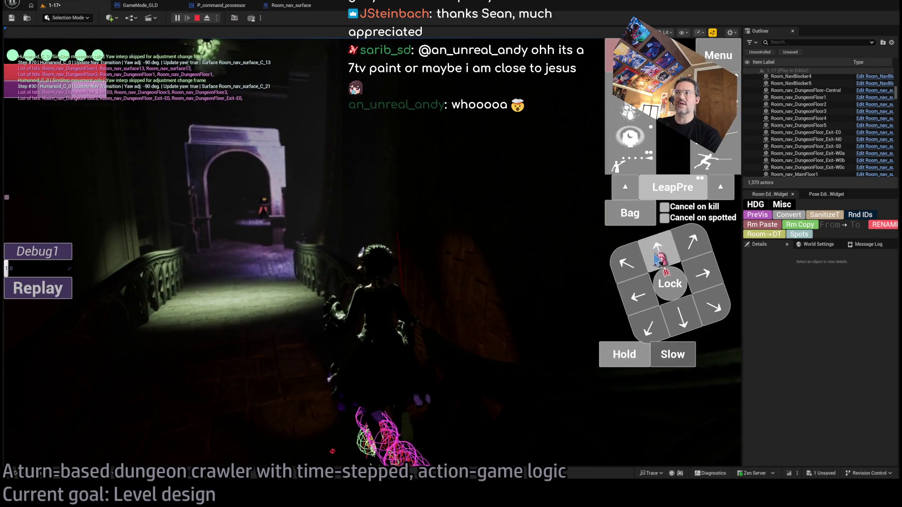
key("space")
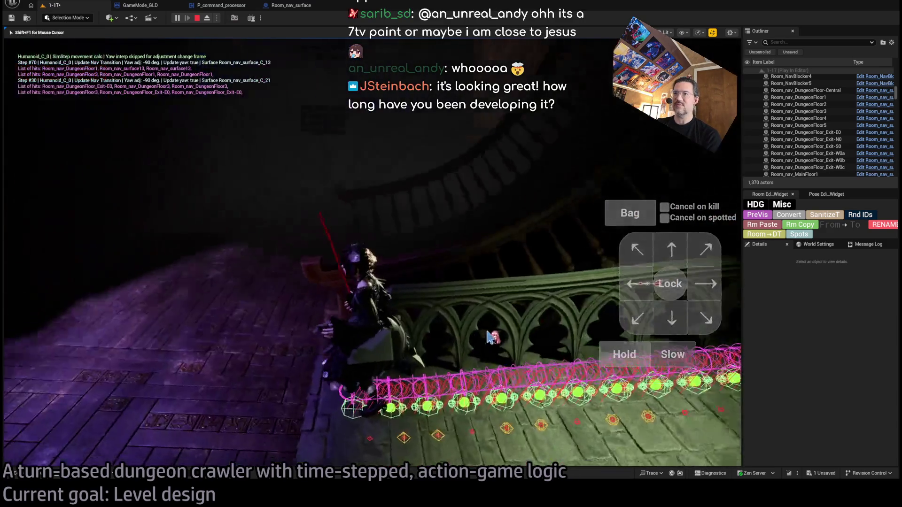
Queue steps along the railing toward the cat's room and play them
left_click(705, 284)
left_click(672, 318)
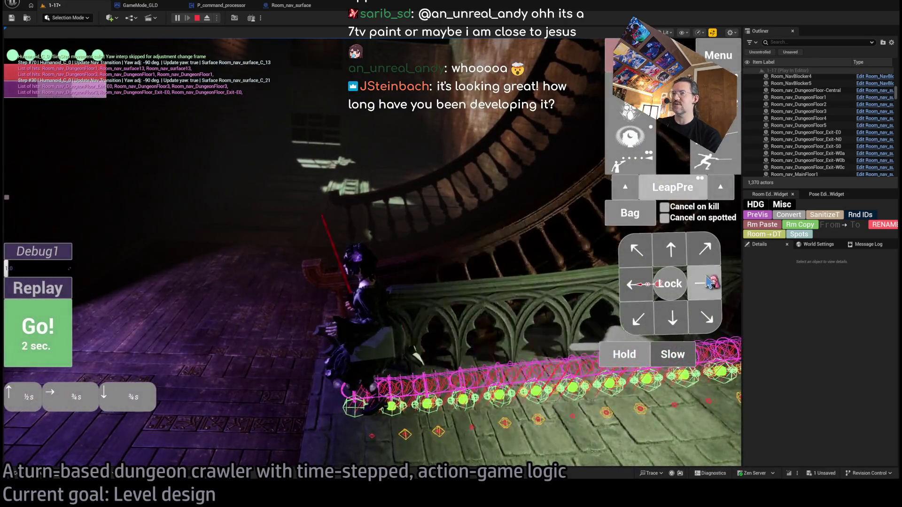
left_click(672, 319)
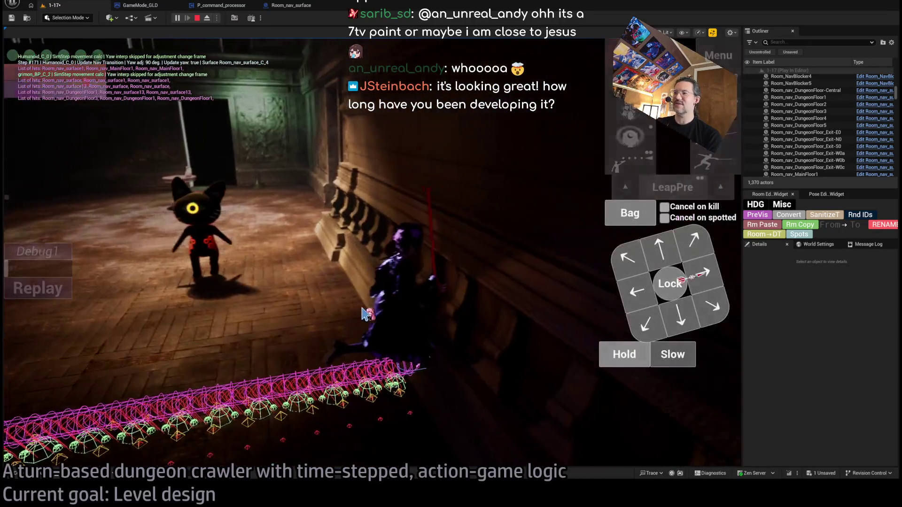
left_click(628, 262)
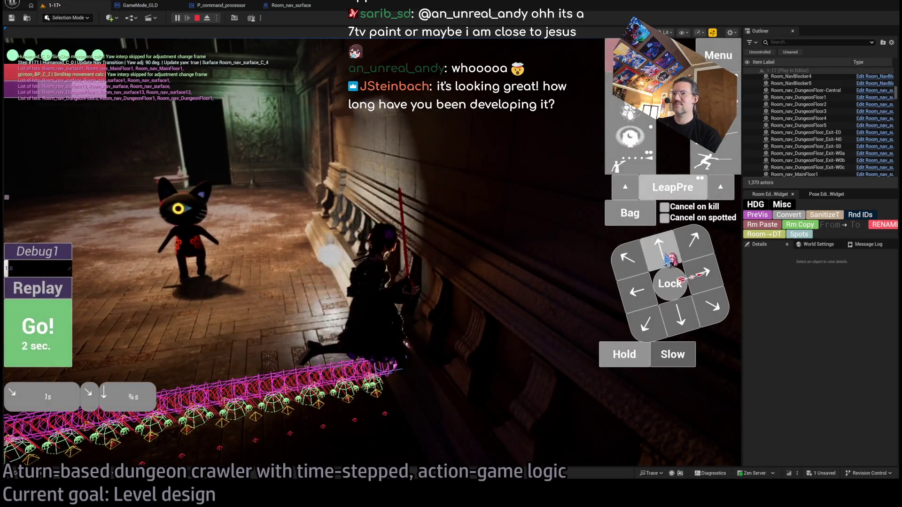
left_click(31, 345)
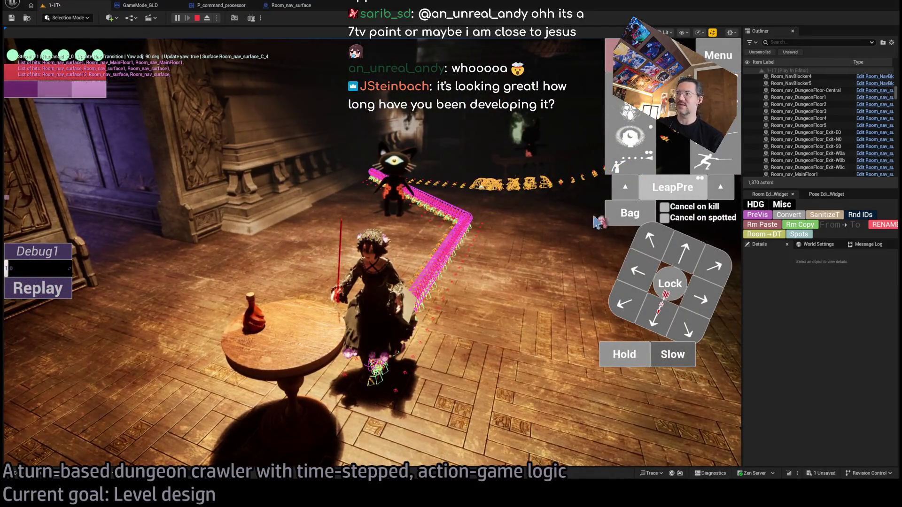
Queue a diagonal move, stop the play-test and switch to the video browser window
left_click(720, 269)
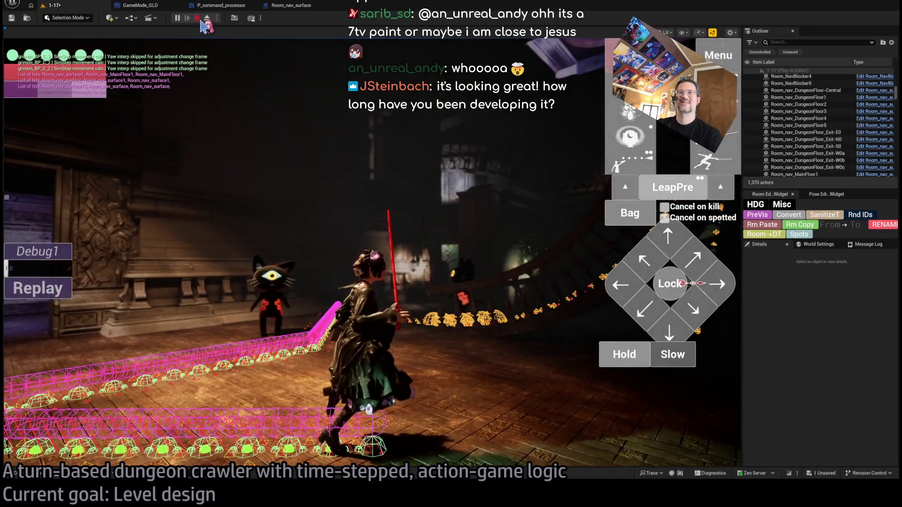
key("Escape")
key("alt+Tab")
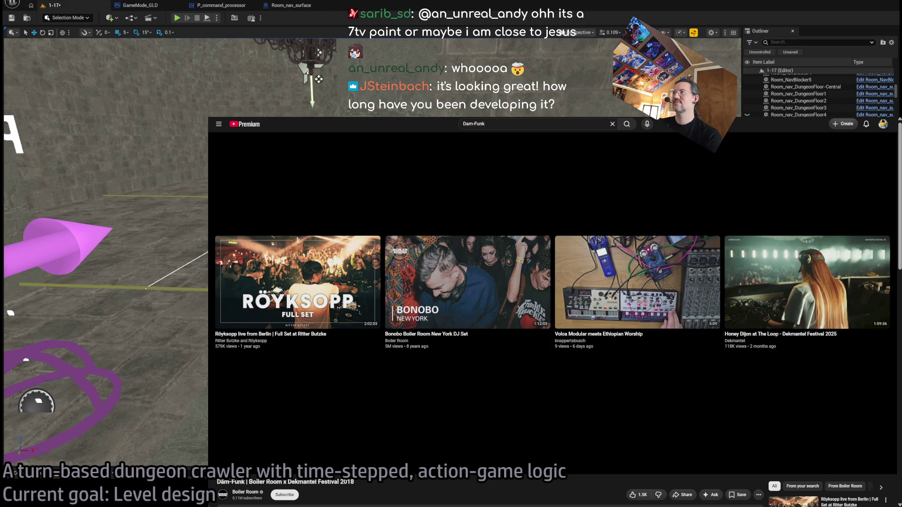
Return to the editor, frame the selected actor, glance at GameMode_GLD and go back to level 1-17
key("alt+Tab")
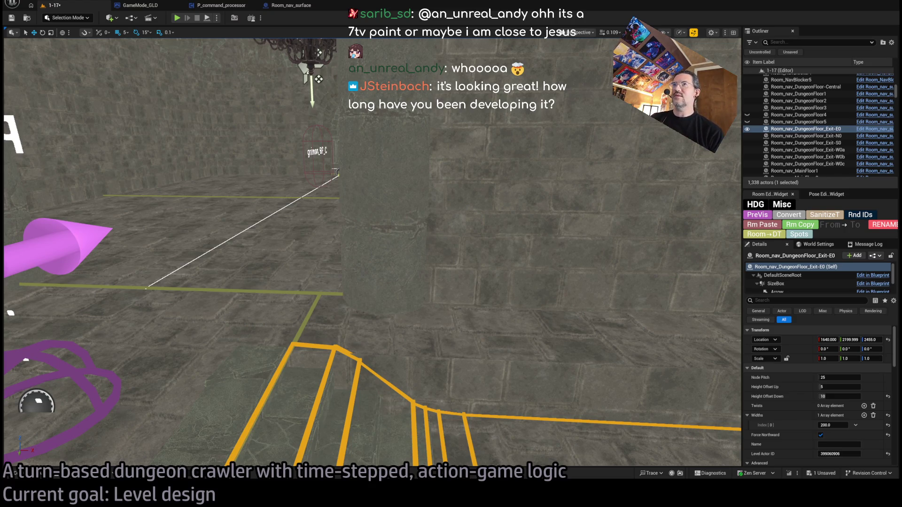
key("f")
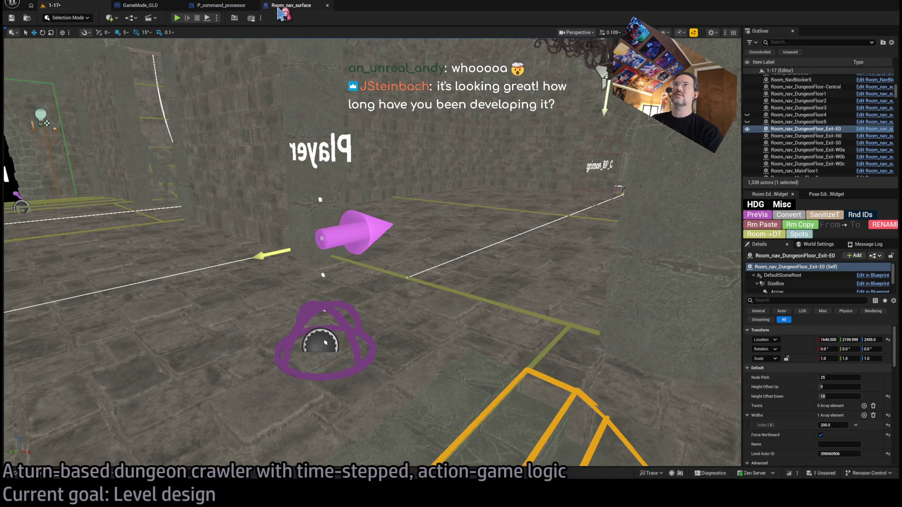
left_click(282, 10)
left_click(156, 10)
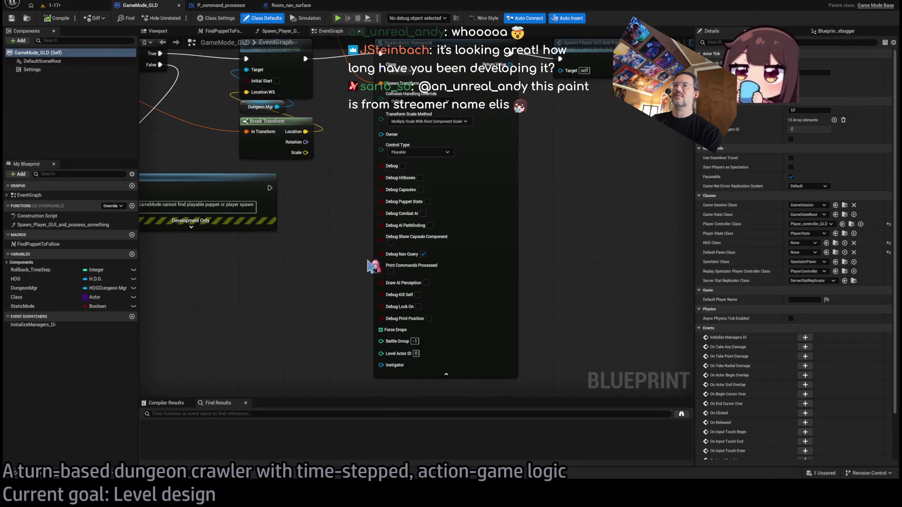
left_click(82, 6)
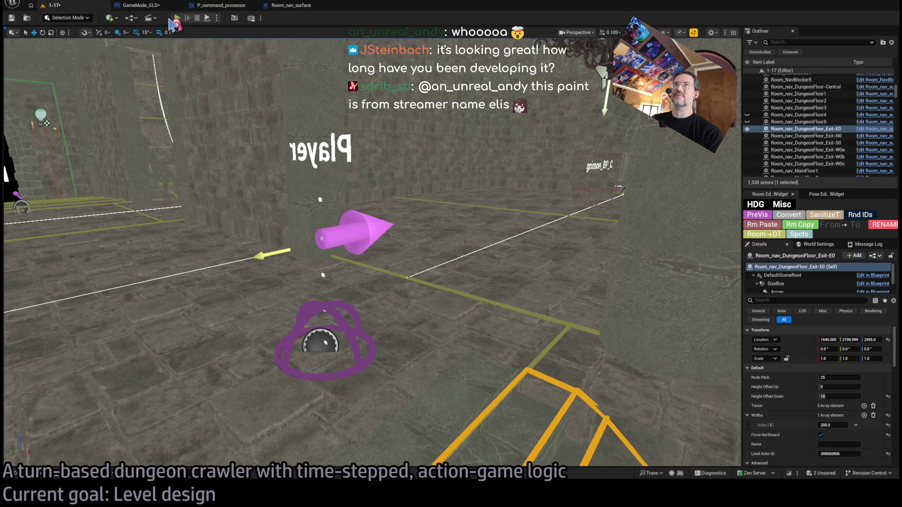
Start a play-test, hold a turn, queue a step toward the cat and play it with the game view widened
key("alt+p")
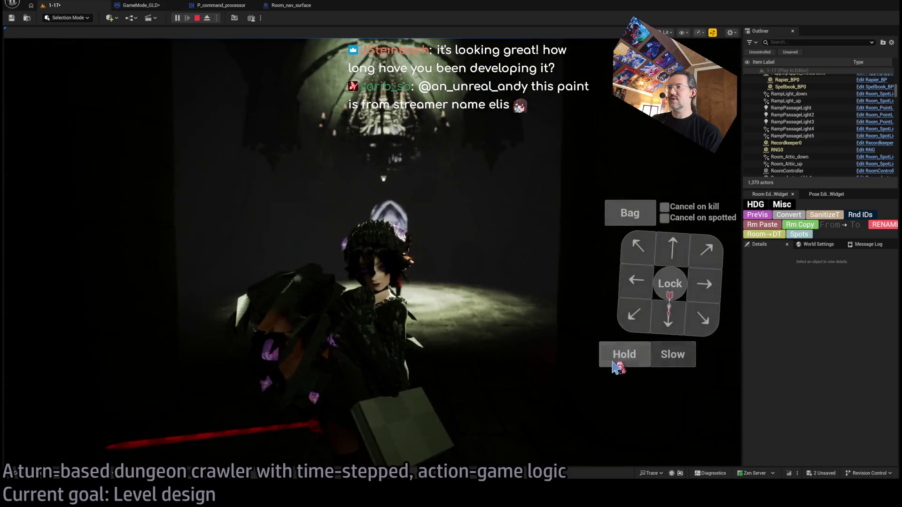
left_click(620, 358)
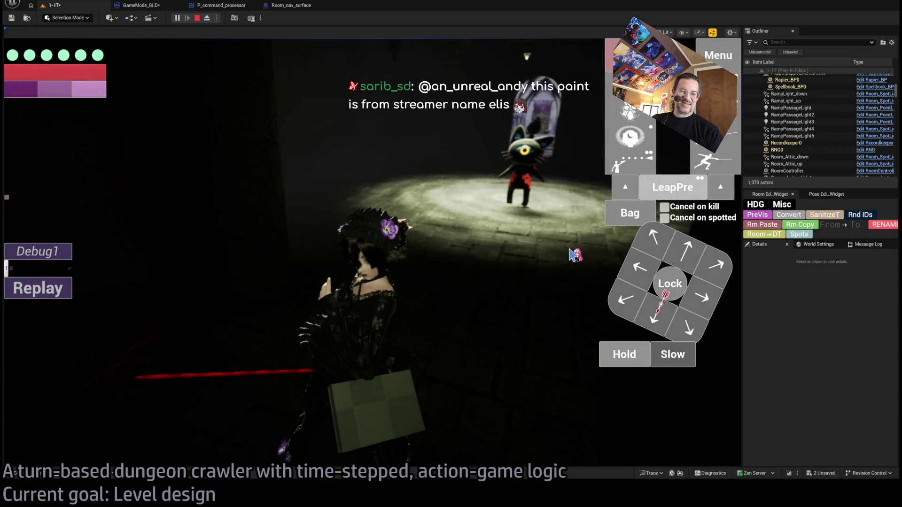
left_click(710, 266)
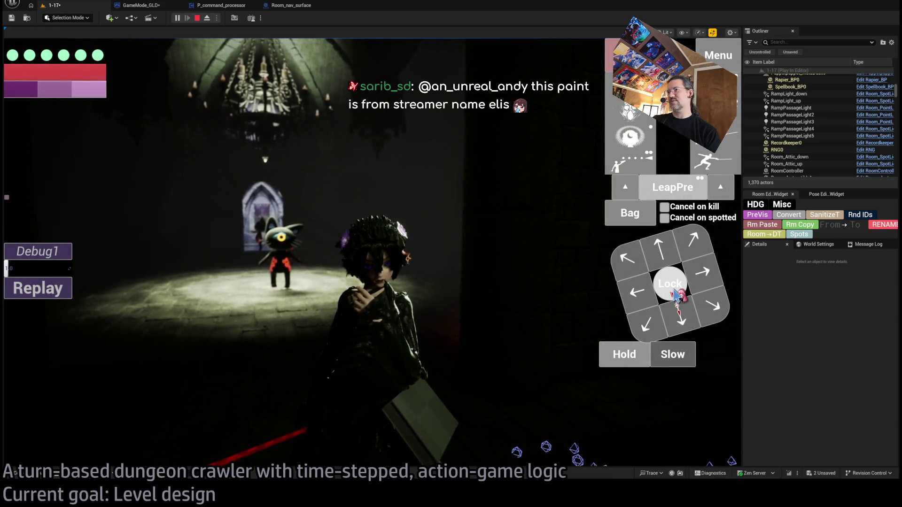
left_click(669, 267)
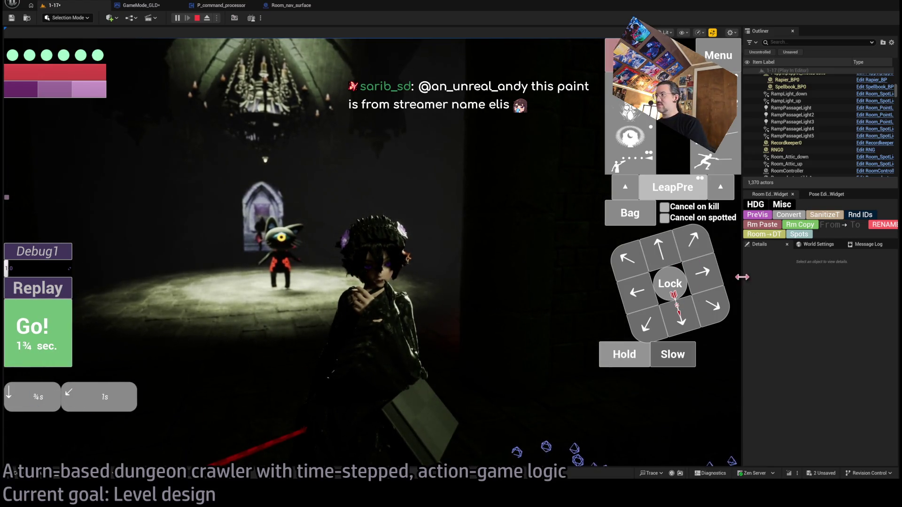
left_click_drag(809, 283, 886, 284)
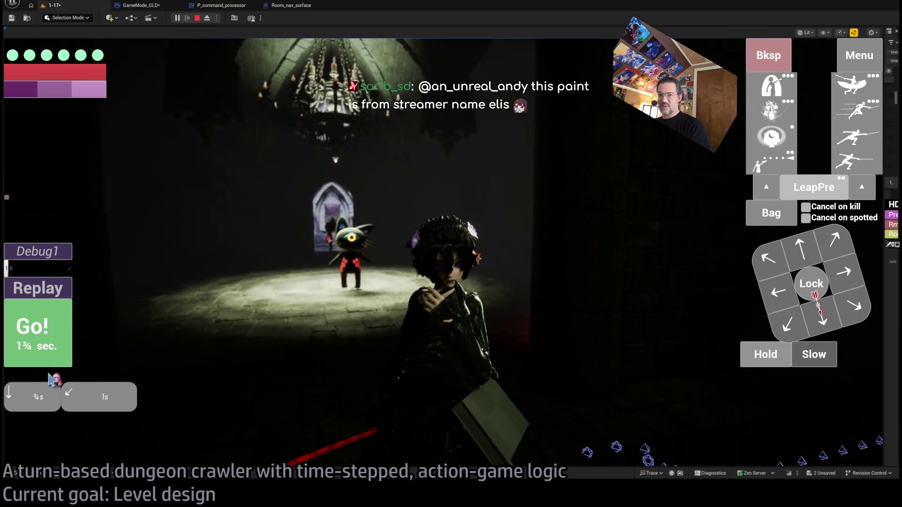
left_click(47, 347)
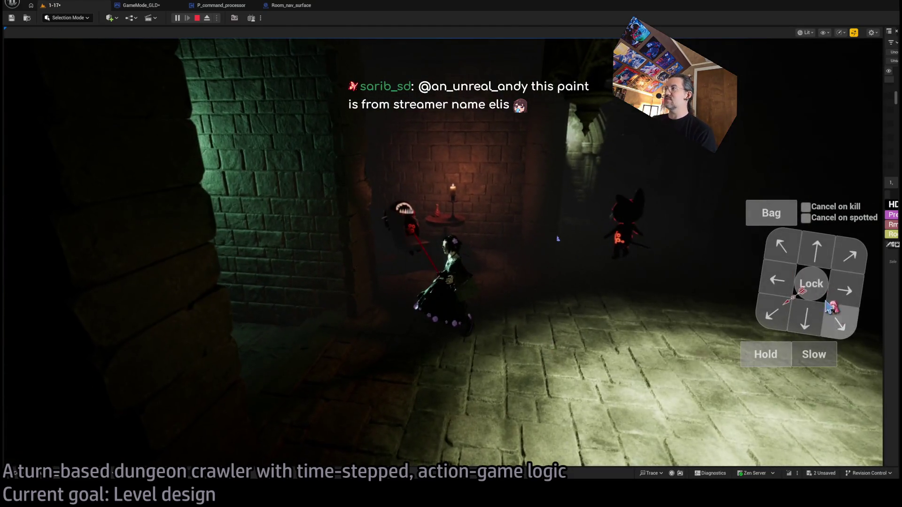
Lock on to the nearby cat enemies and play turns as they approach
left_click(810, 284)
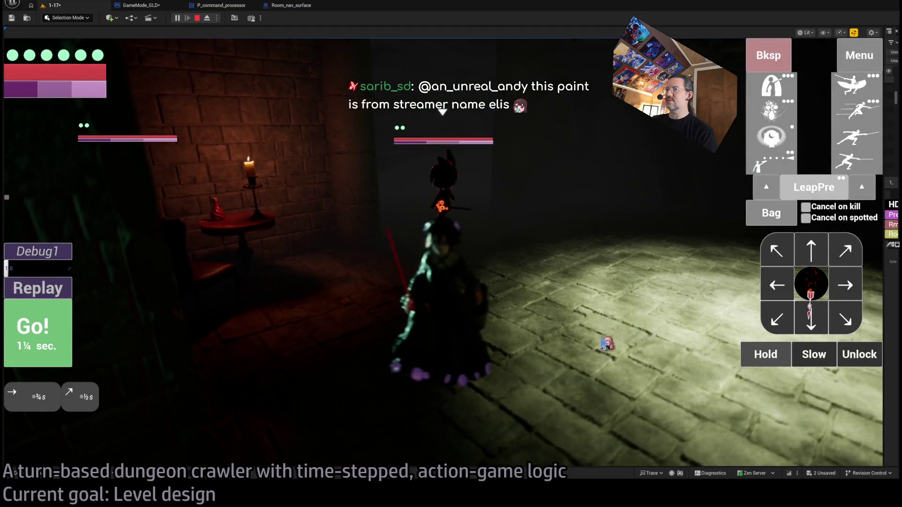
left_click(47, 343)
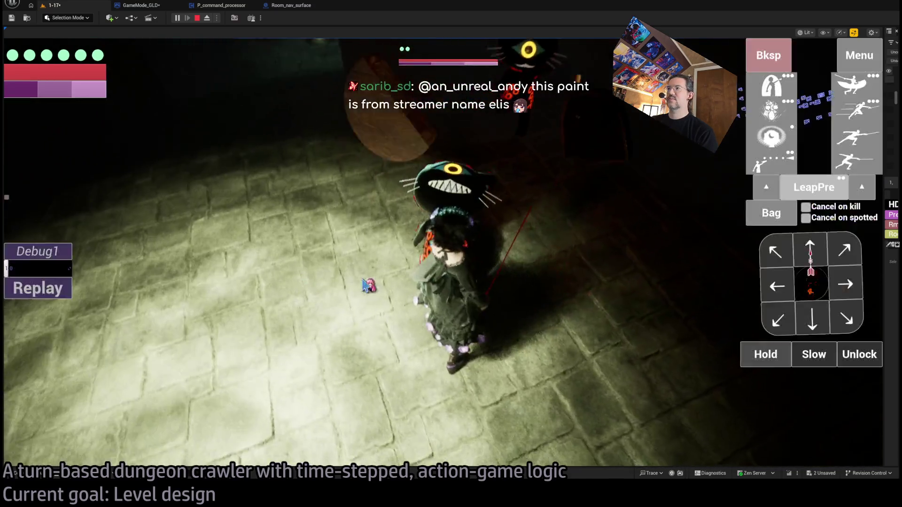
left_click(367, 284)
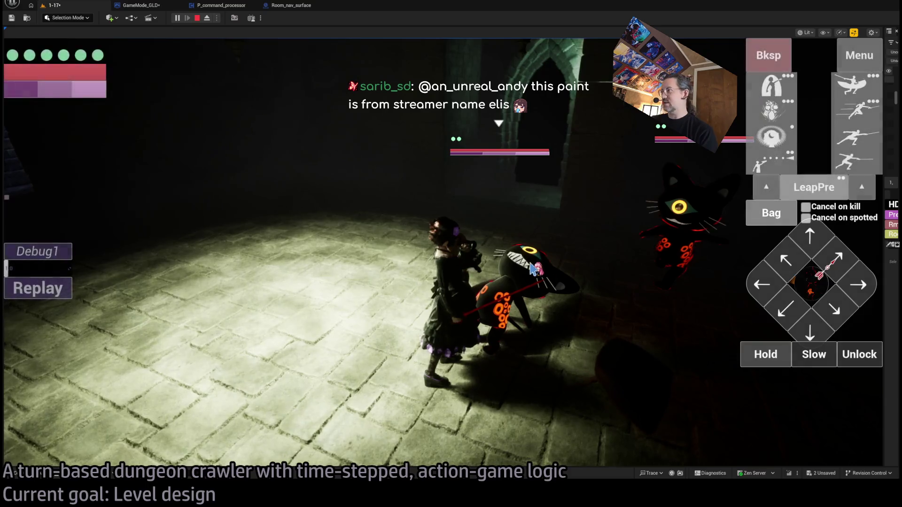
left_click(678, 204)
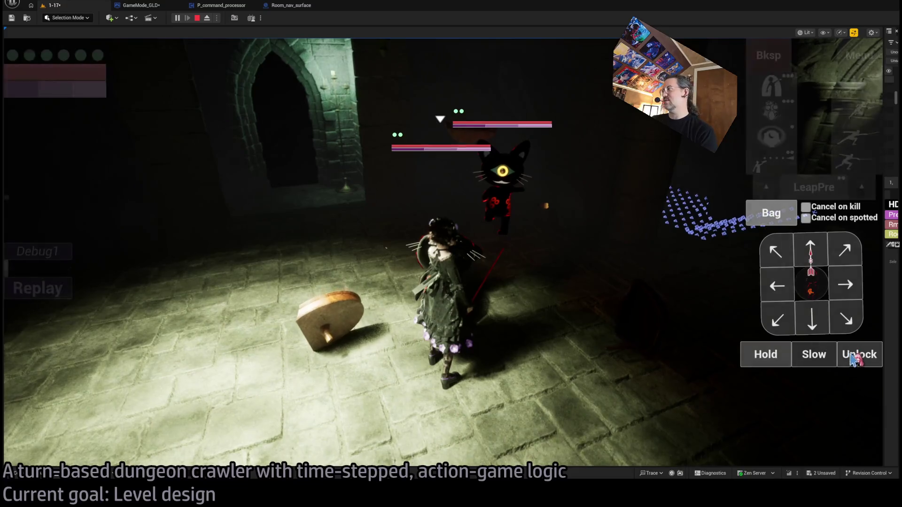
Choose the skill that strikes nearby opponents, play the attack turn and replay it
left_click(858, 355)
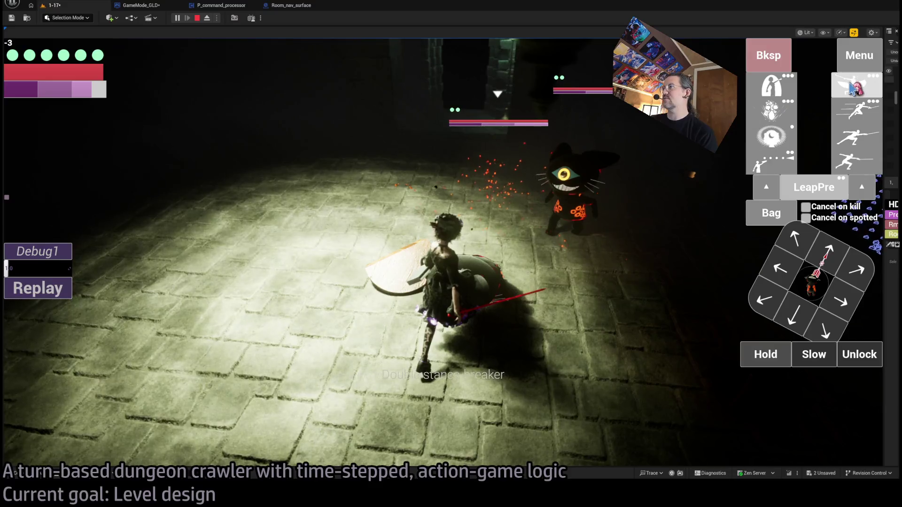
left_click(852, 87)
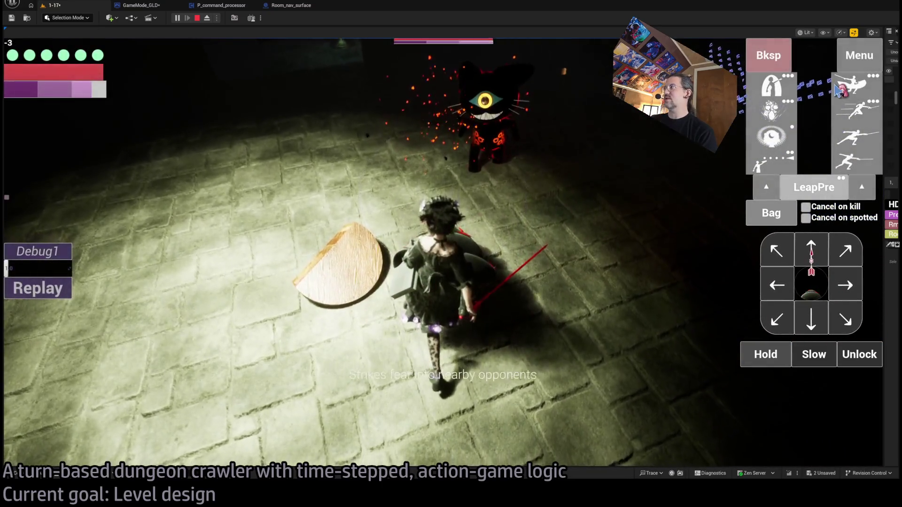
left_click(861, 89)
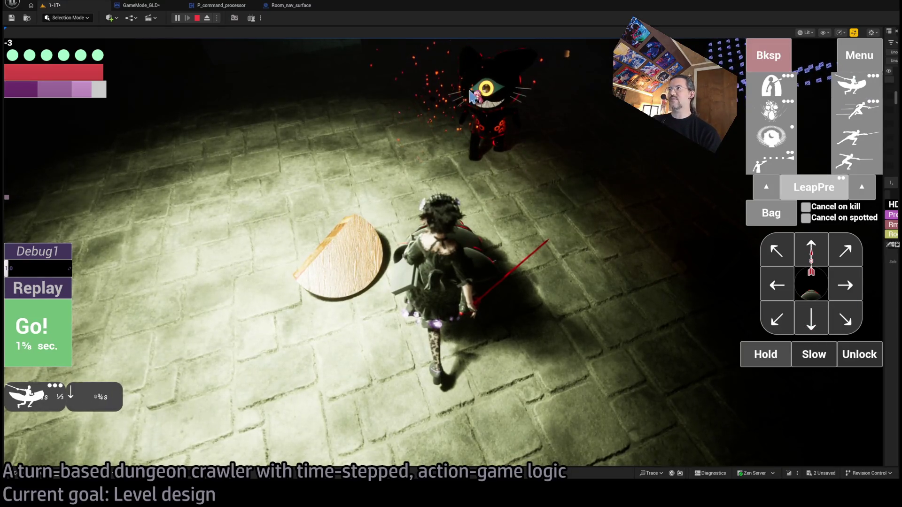
left_click(83, 327)
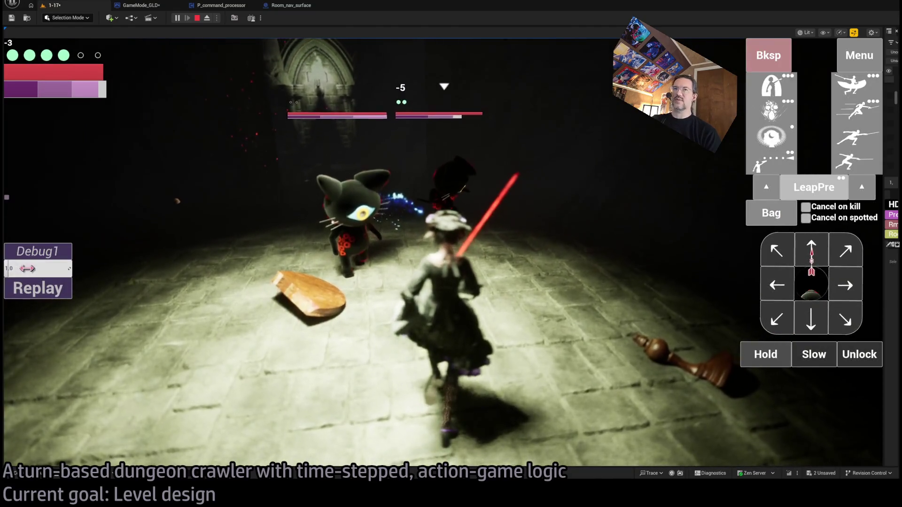
left_click(32, 293)
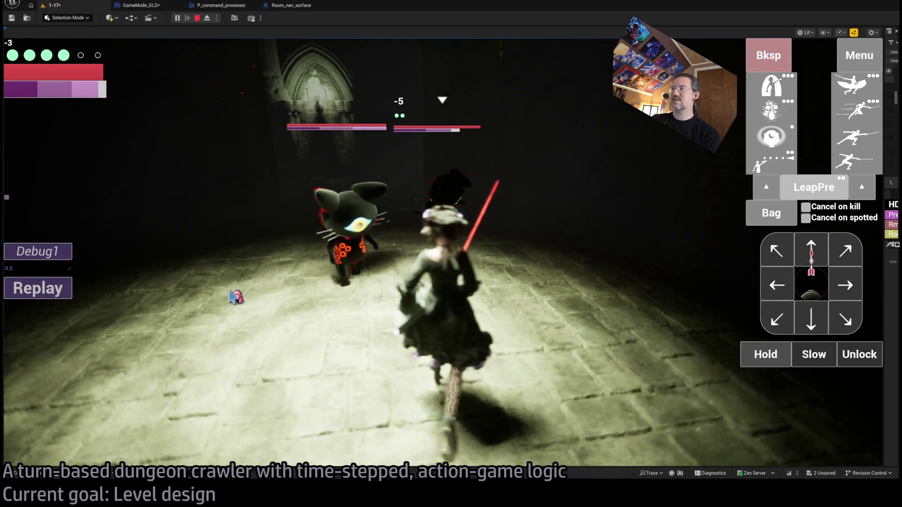
Advance turns against the cat with the arrow keys, then ready the sewing needle from the inventory
key("Left")
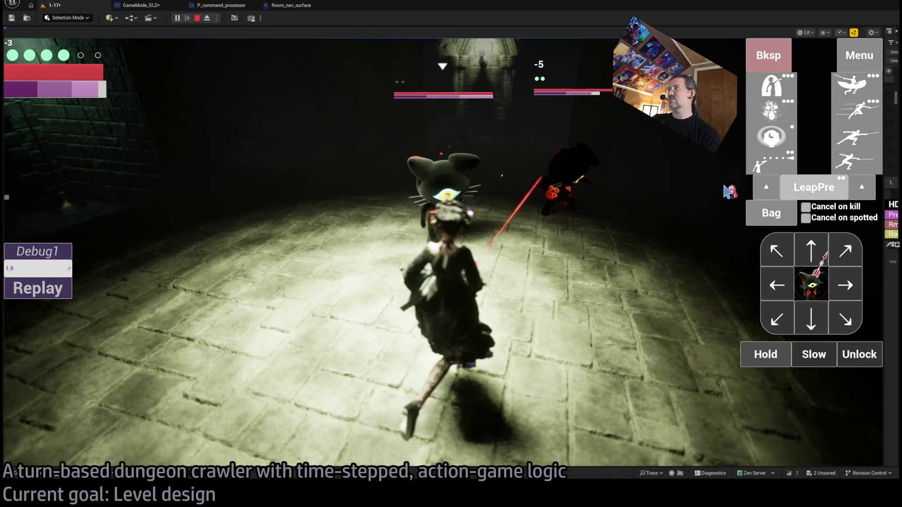
key("Right")
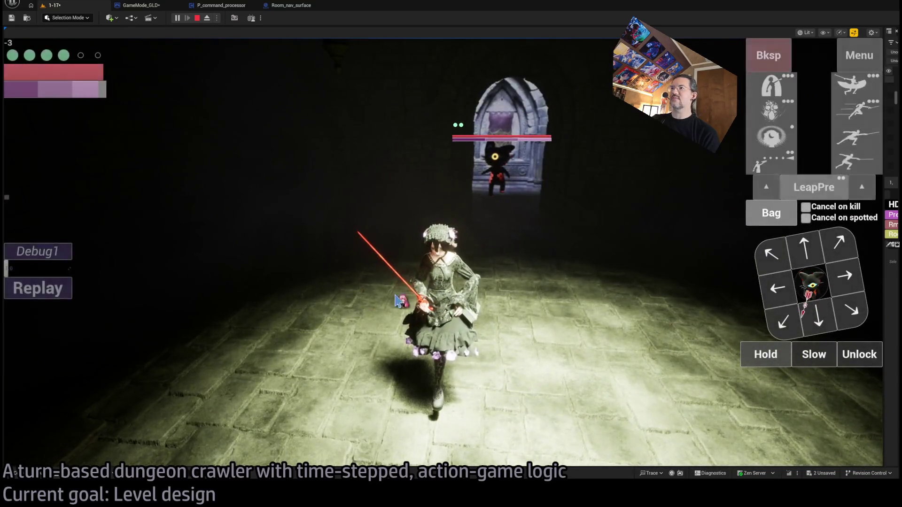
key("Up")
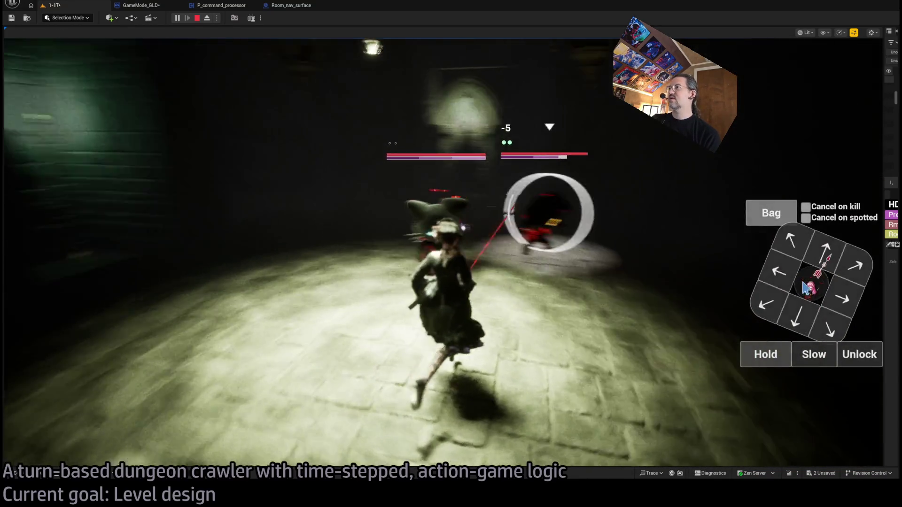
key("Up")
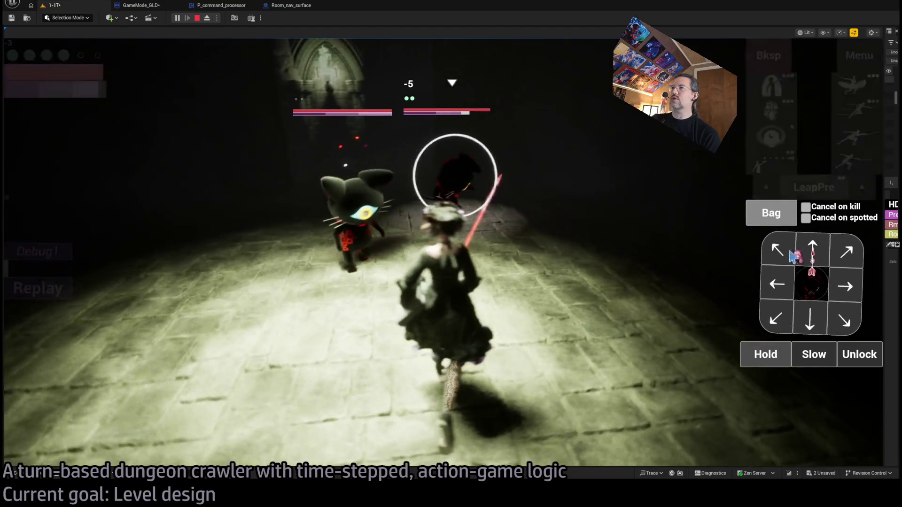
left_click(771, 213)
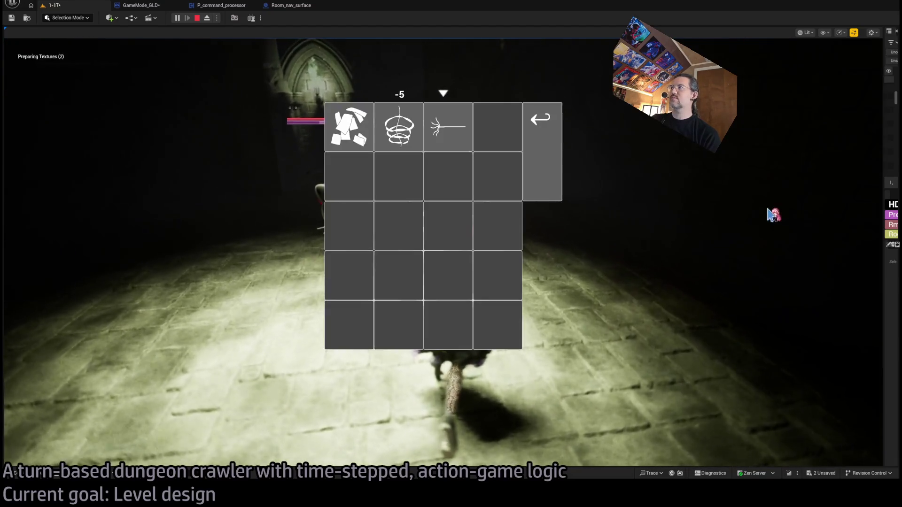
left_click(445, 138)
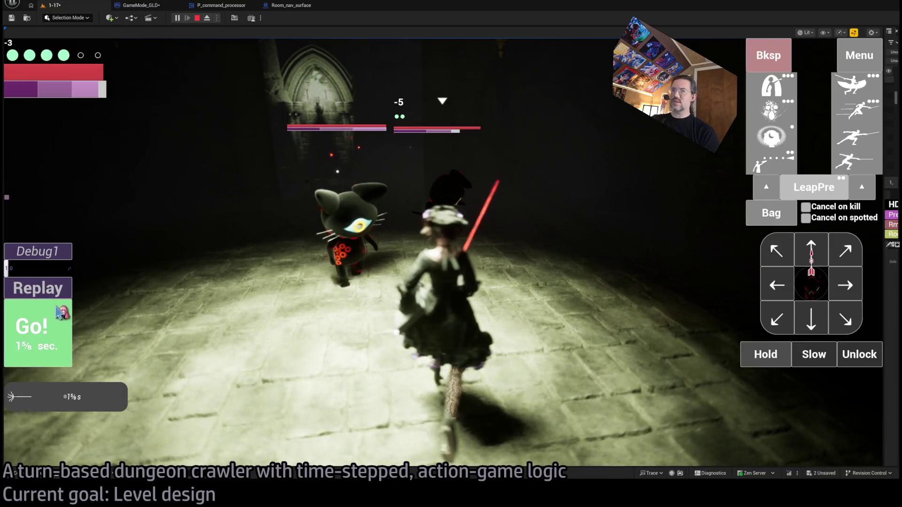
Play out the needle-throw turn, then queue a staggering leaping thrust from the skill panel
left_click(814, 295)
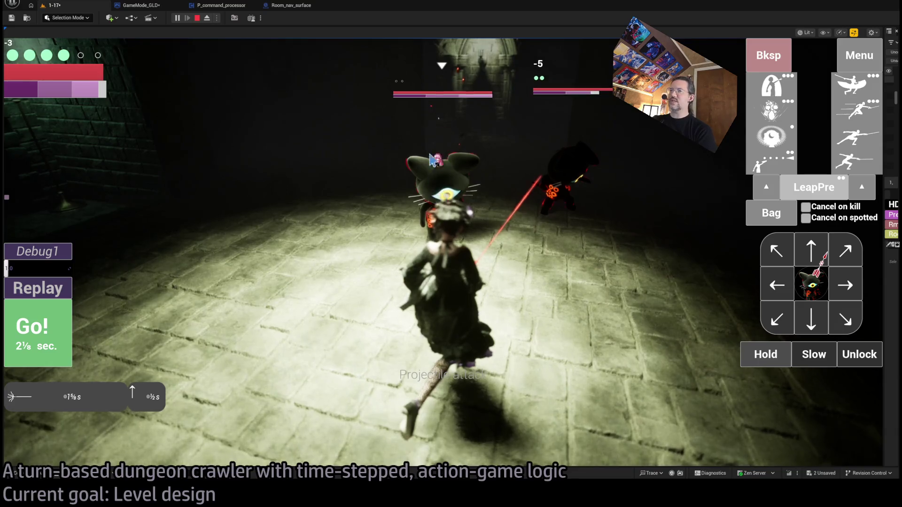
left_click(35, 343)
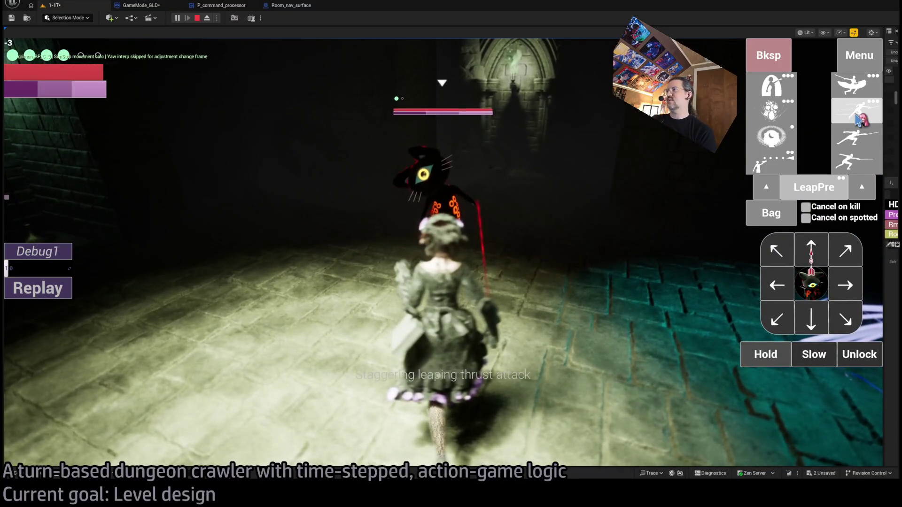
left_click(874, 119)
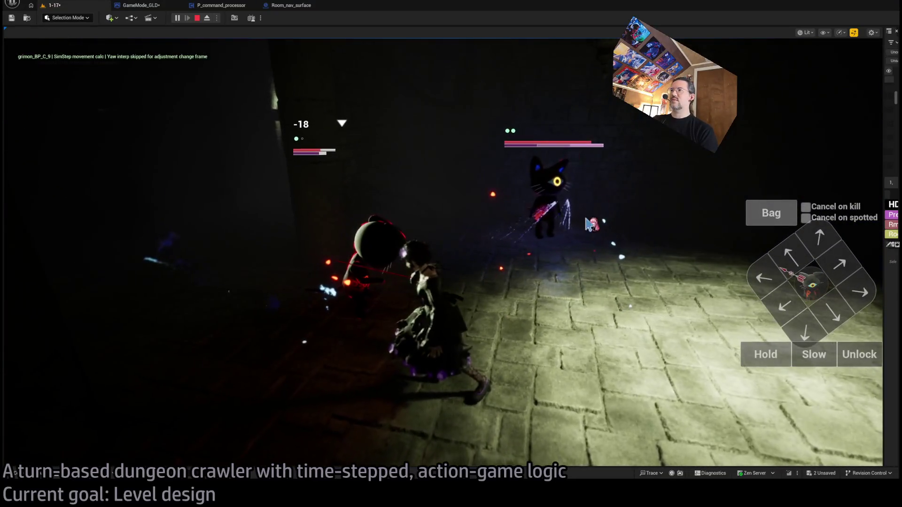
Run the queued leaping attacks and replay the last combat turn
left_click(36, 295)
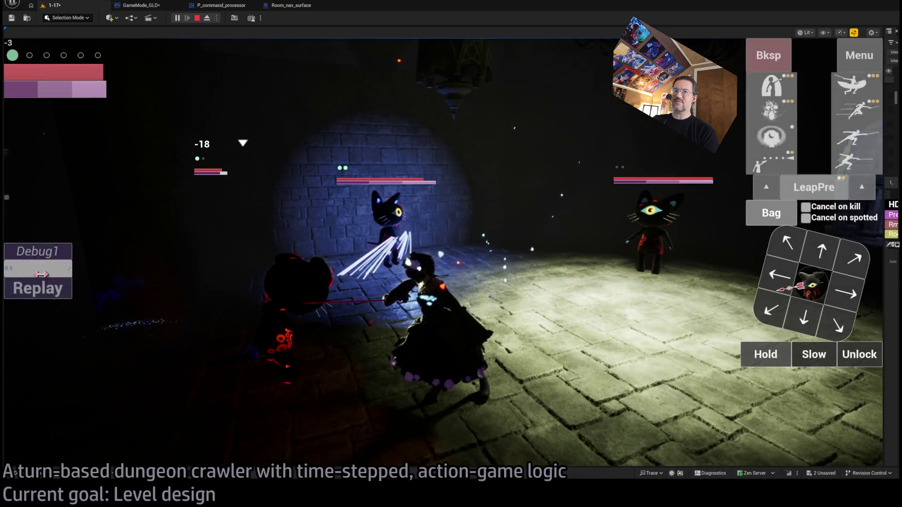
left_click(29, 286)
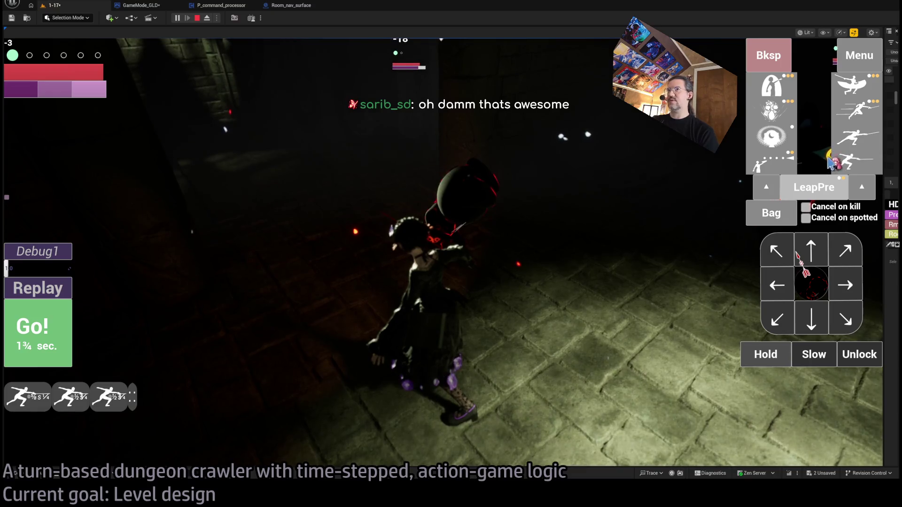
Run the two lunge attacks, the one-second move, and a projectile attack over successive turns
left_click(65, 318)
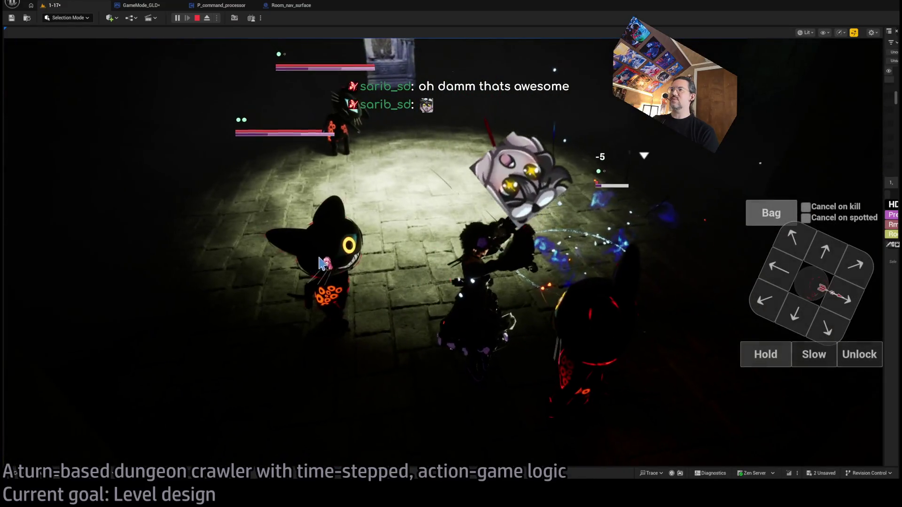
left_click(295, 305)
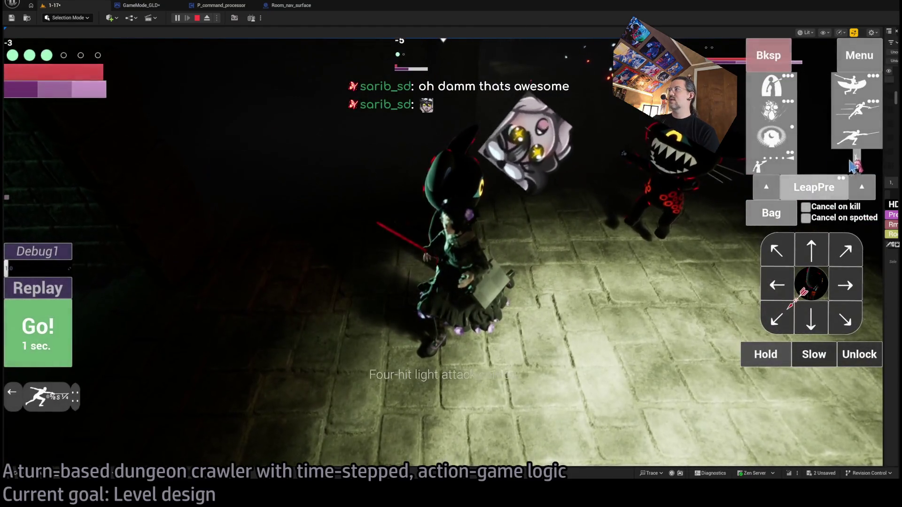
left_click(517, 264)
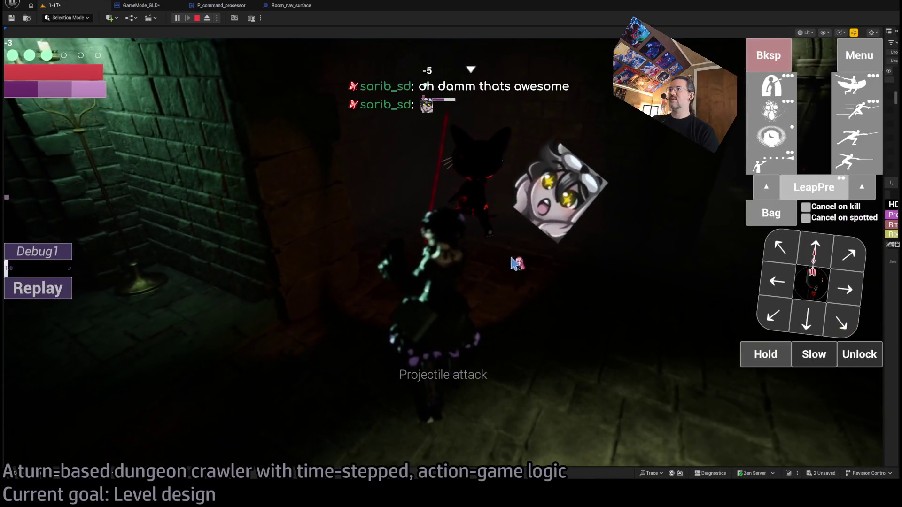
left_click(507, 302)
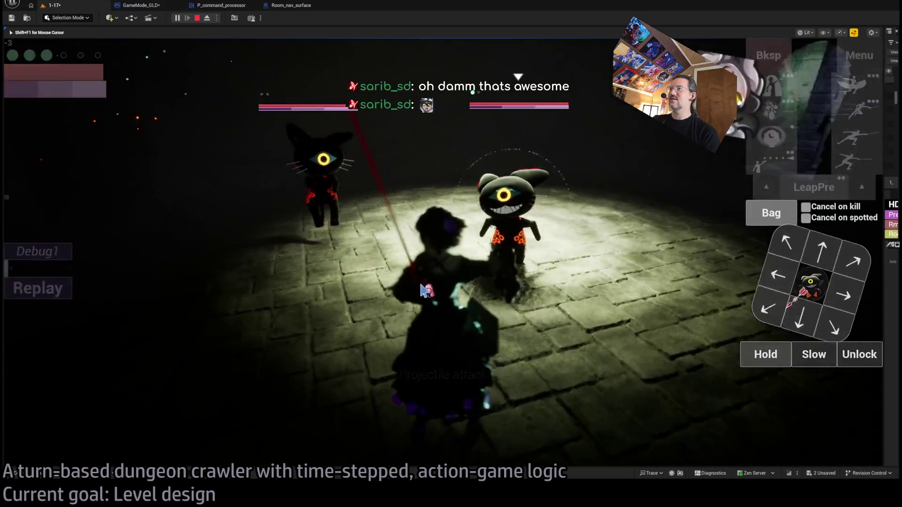
Play out several more turns against the cats, then bring up the Bag inventory
left_click(803, 282)
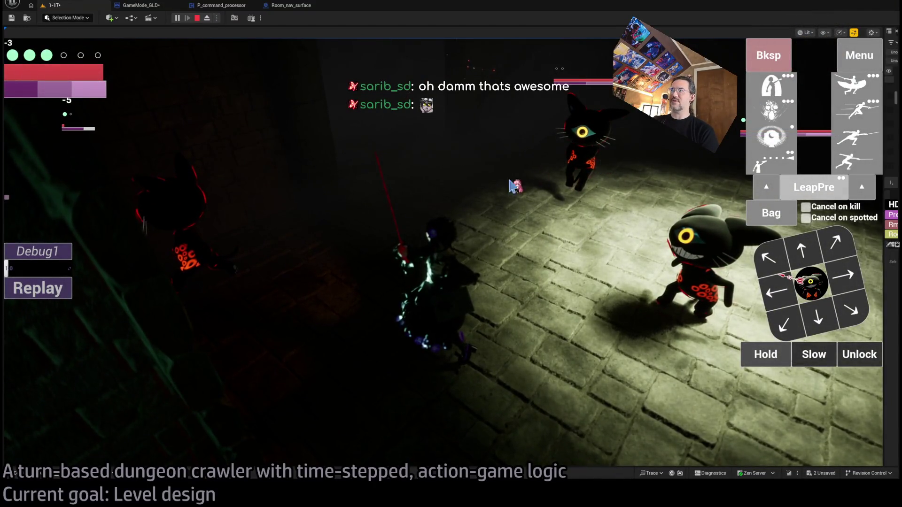
left_click(820, 268)
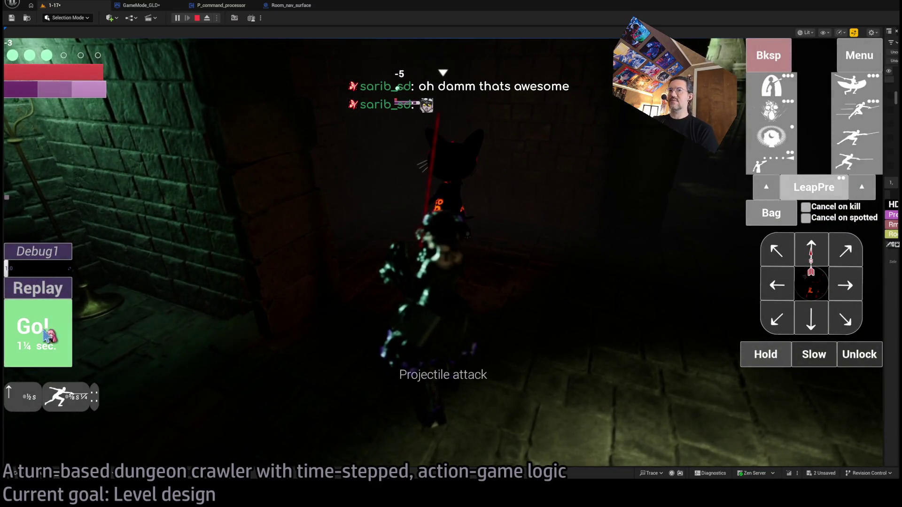
left_click(849, 136)
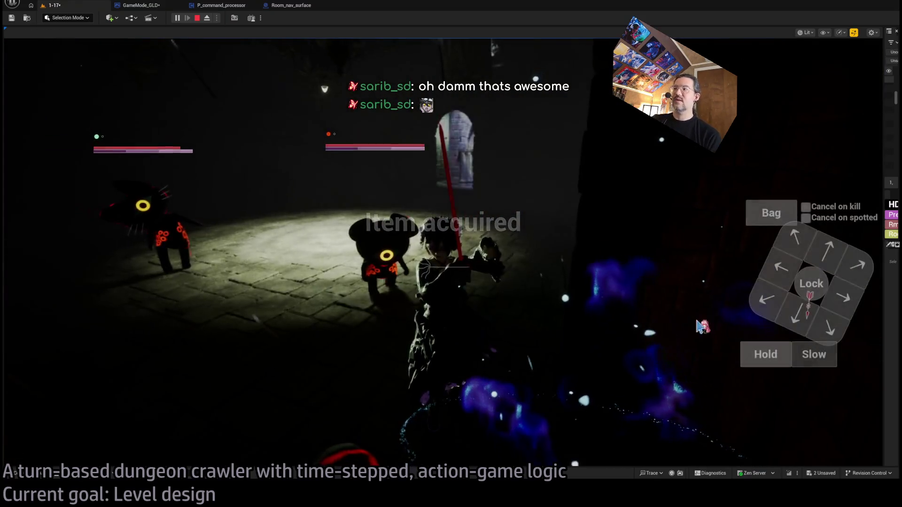
left_click(799, 287)
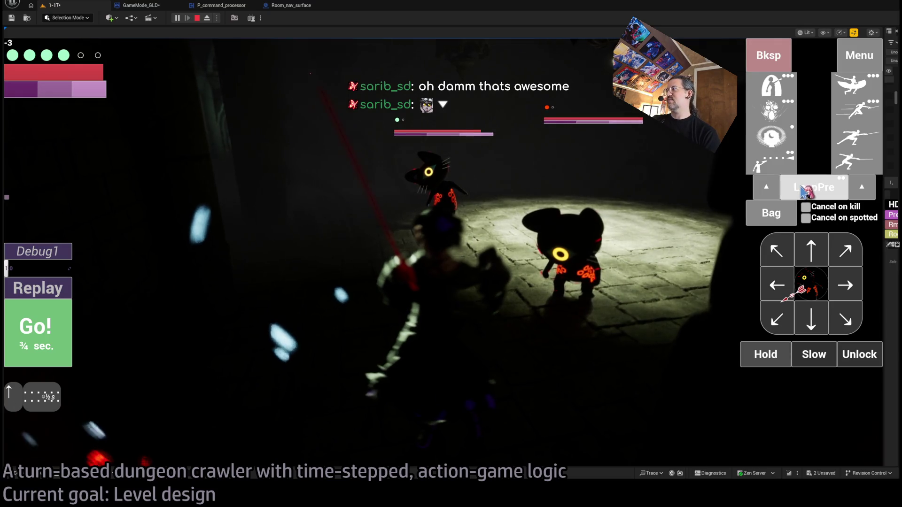
left_click(767, 217)
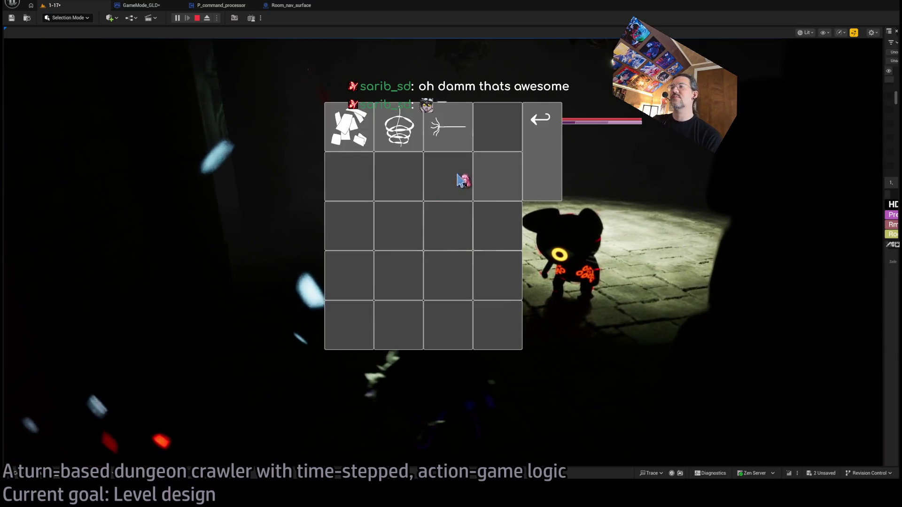
Throw the sewing needle at the lit cat and play out the needle and lunge turn
left_click(442, 135)
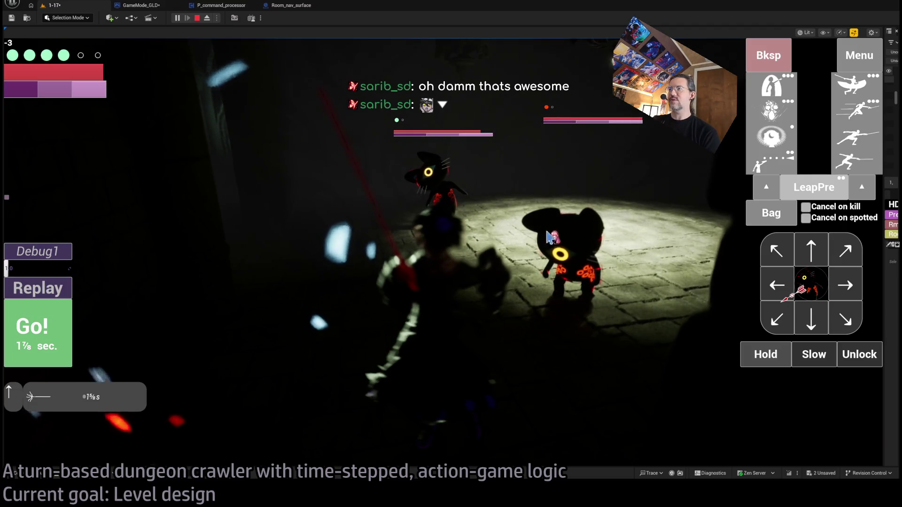
left_click(776, 288)
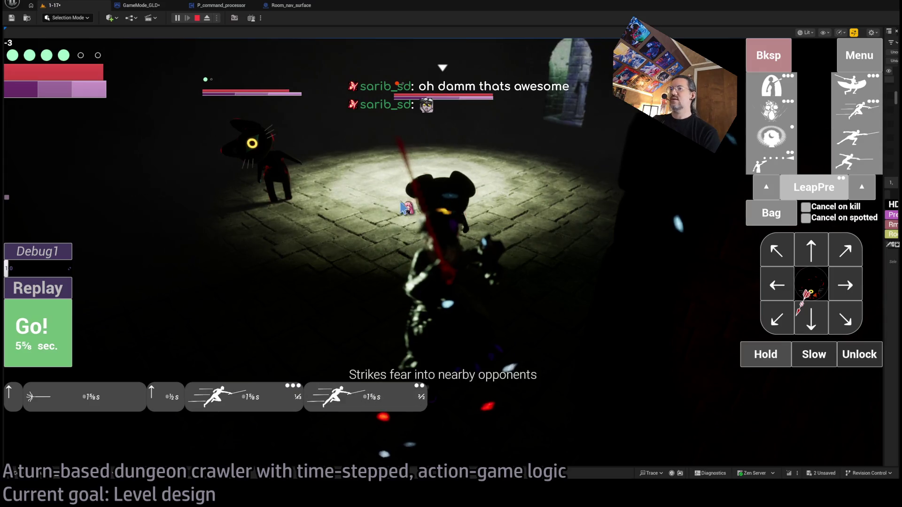
left_click(45, 338)
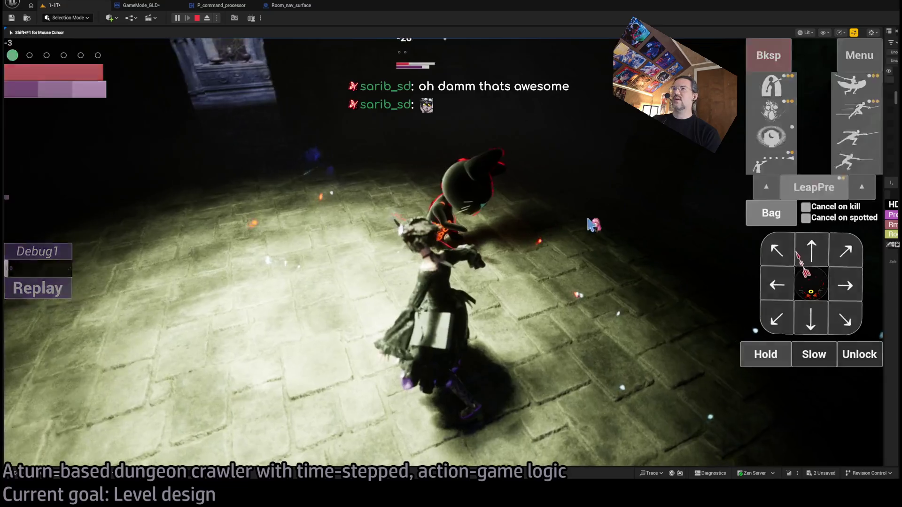
left_click(855, 279)
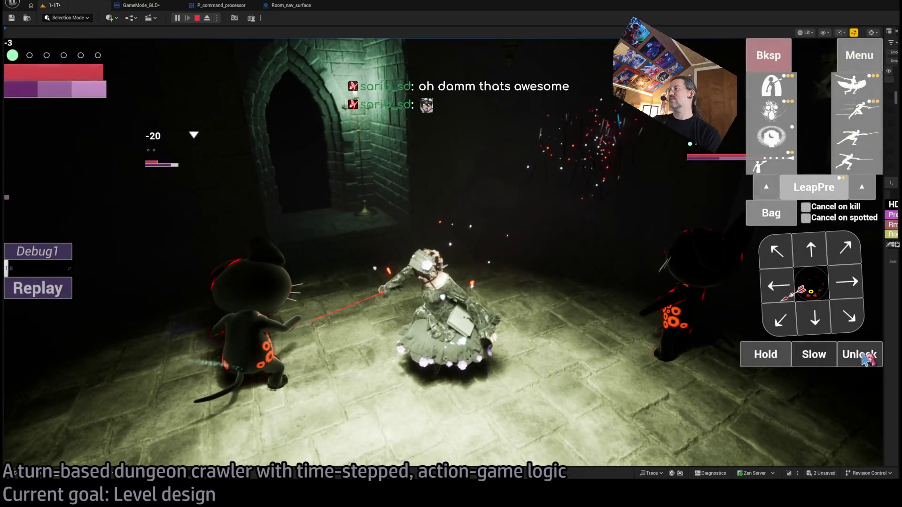
Re-lock onto the cat, queue the fear-striking skill, and run the attack with Space
left_click(864, 354)
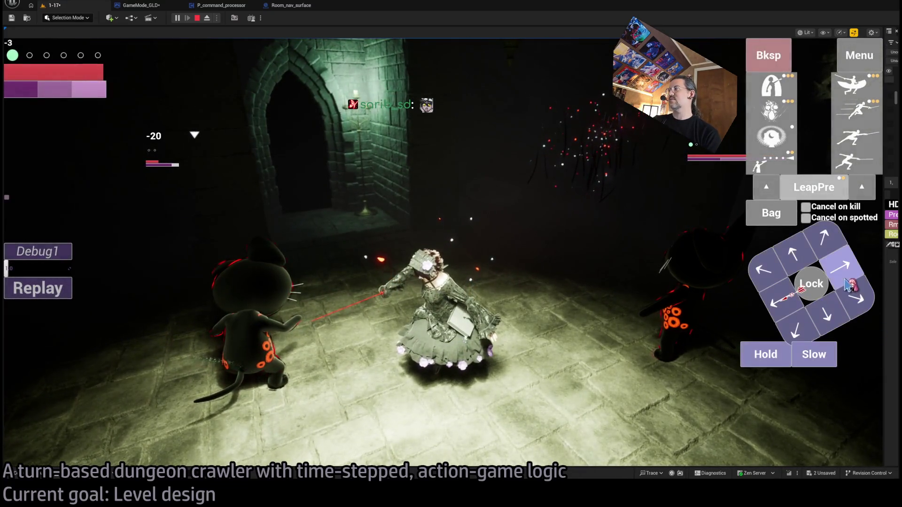
left_click(810, 284)
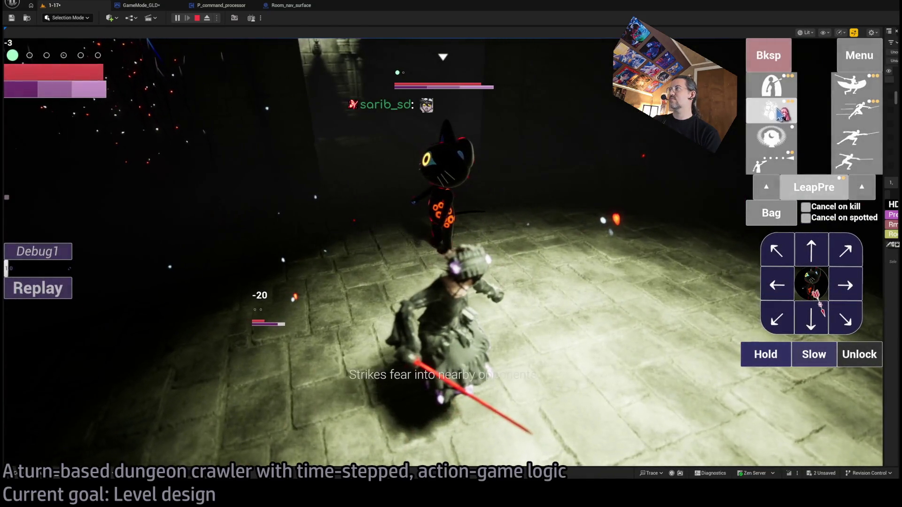
left_click(771, 111)
key("space")
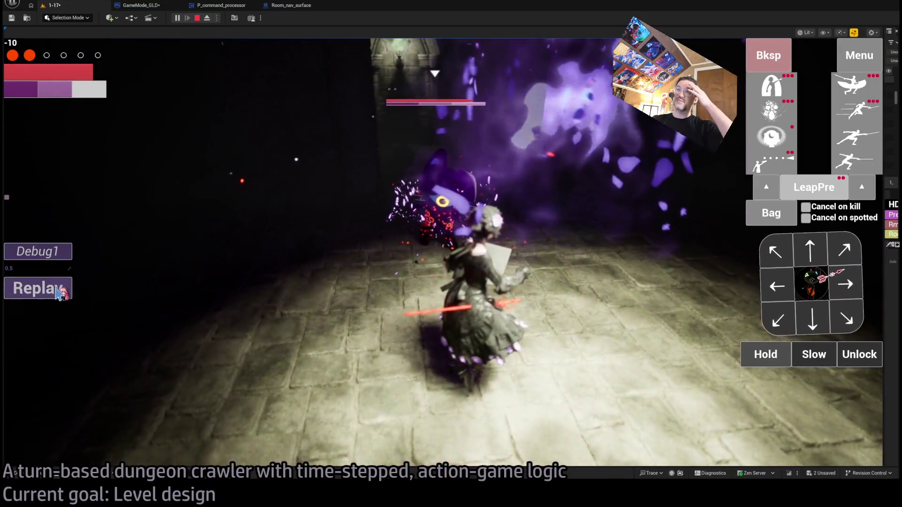
Replay the last turn, release the enemy lock, and bring up the Bag inventory
left_click(63, 288)
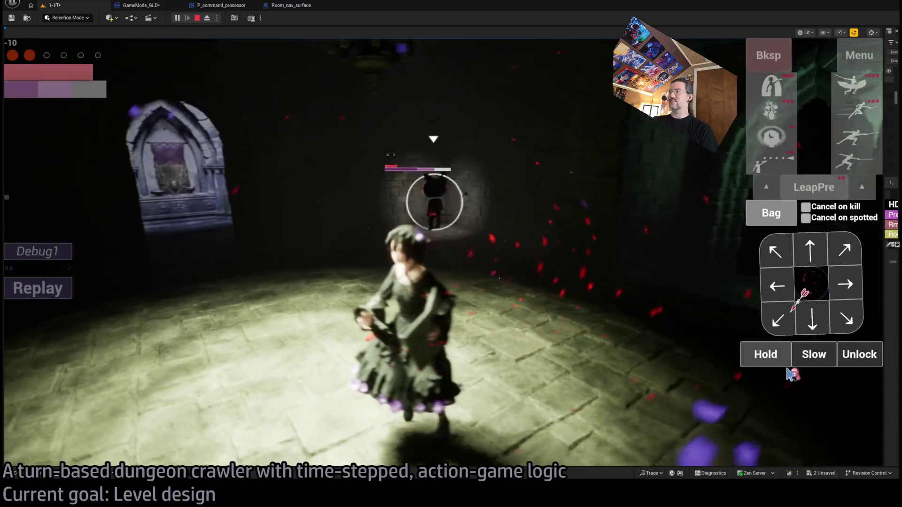
left_click(854, 356)
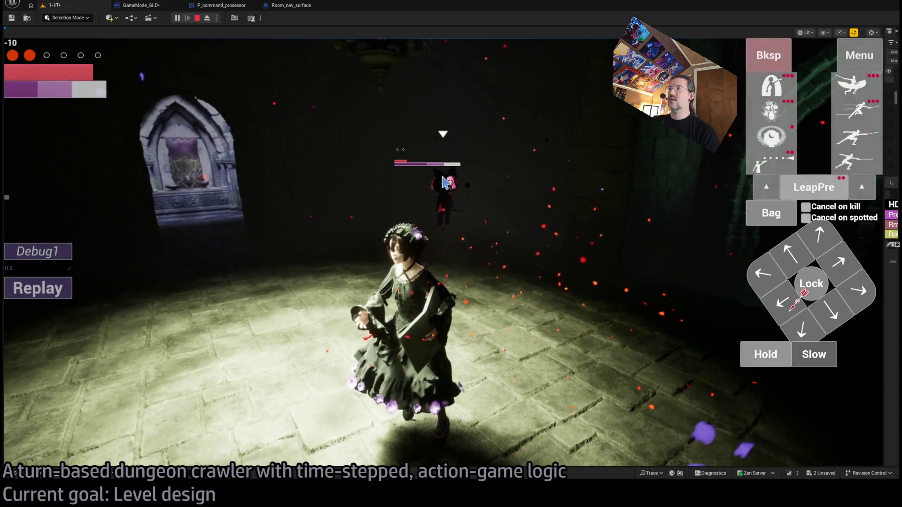
left_click(761, 218)
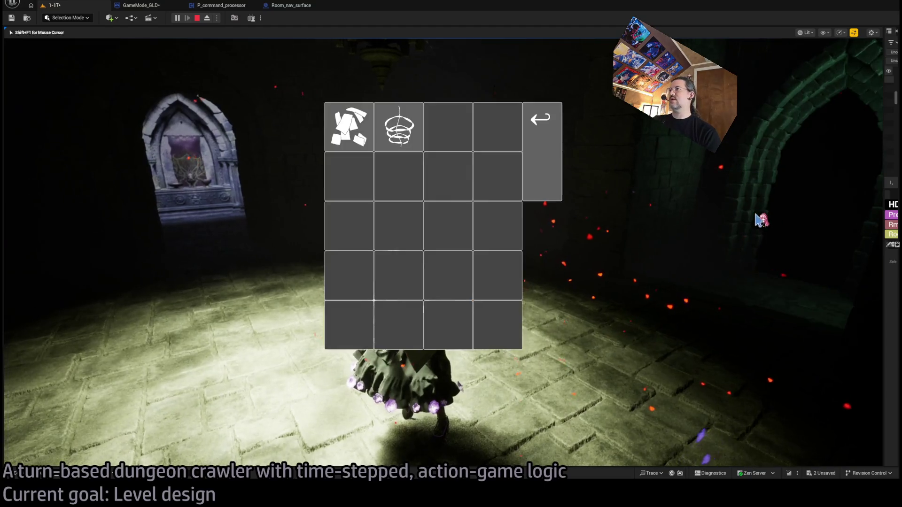
Queue the first inventory item, lock onto the cat ahead, and execute all queued actions with Go!
left_click(350, 140)
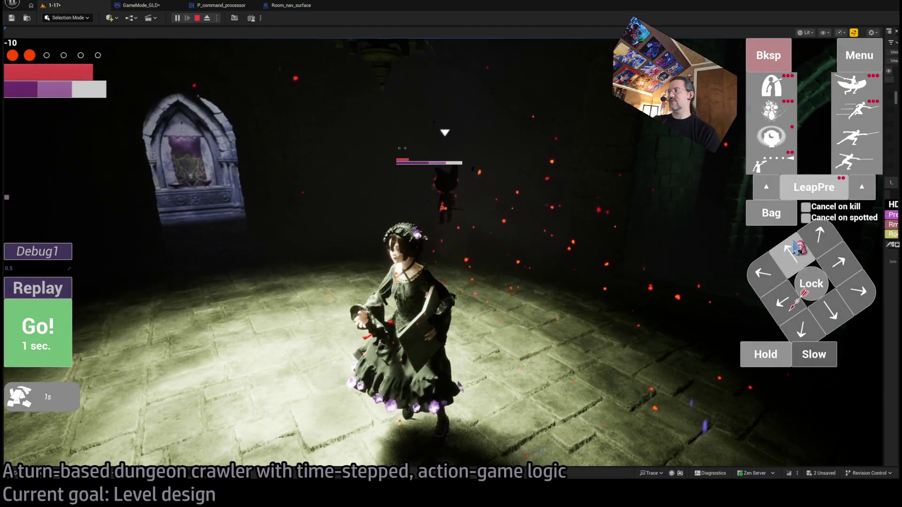
left_click(814, 290)
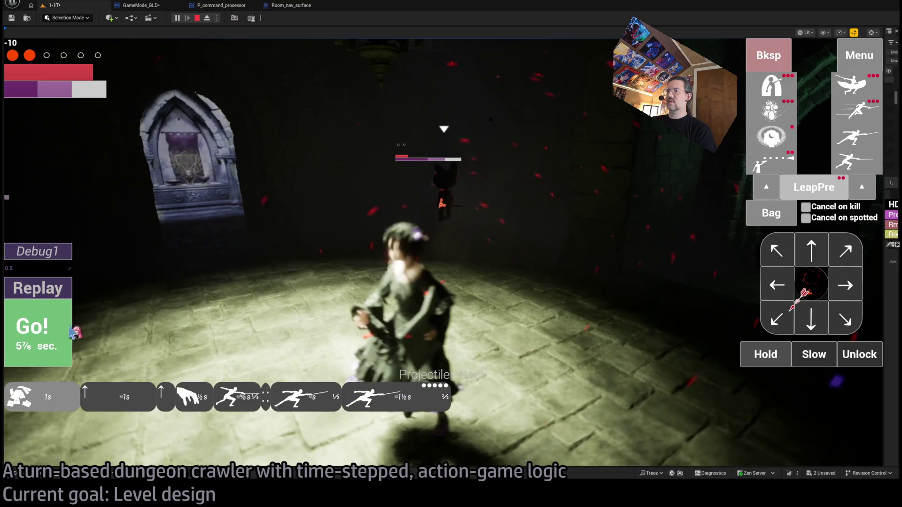
left_click(74, 332)
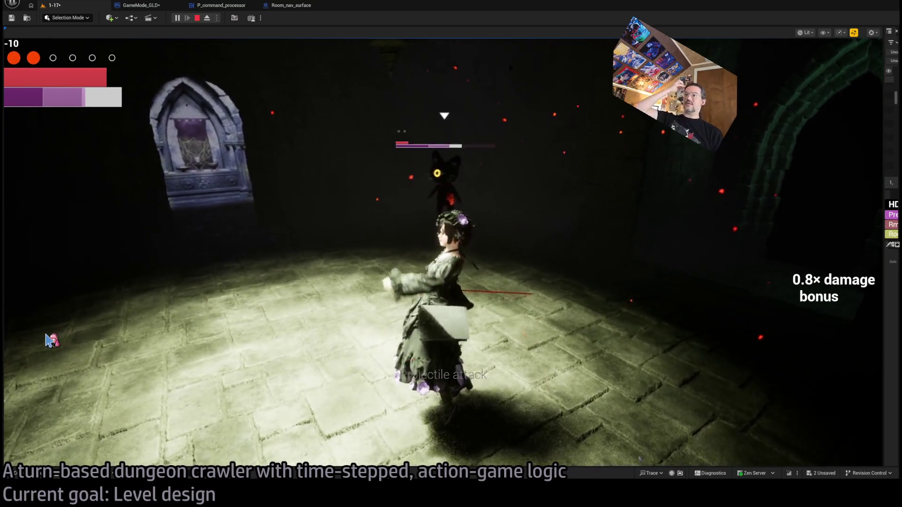
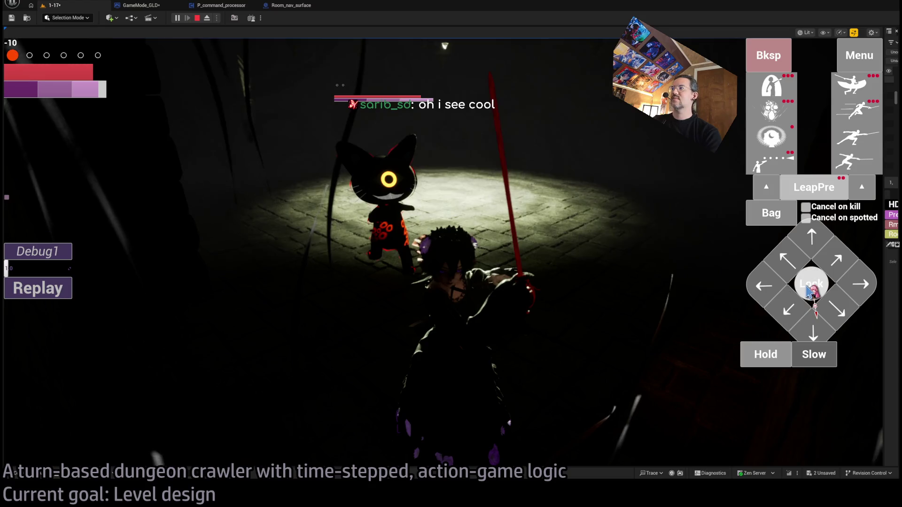
Lock onto the black cat, use the silver thread from the Bag, then release the lock
left_click(812, 285)
left_click(776, 213)
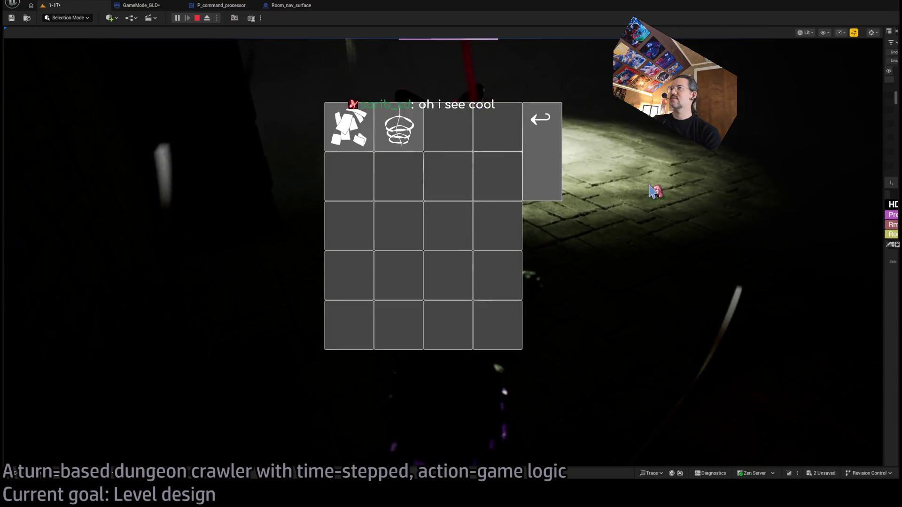
left_click(764, 222)
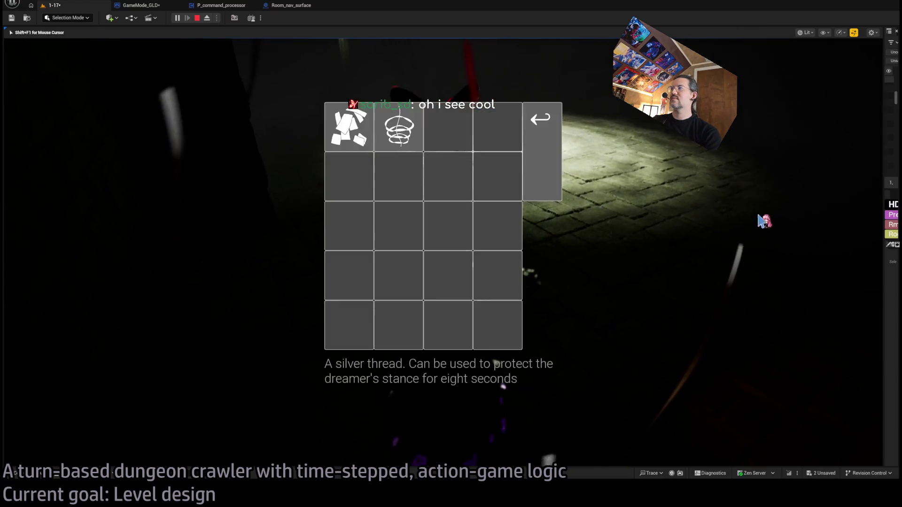
left_click(343, 137)
left_click(859, 355)
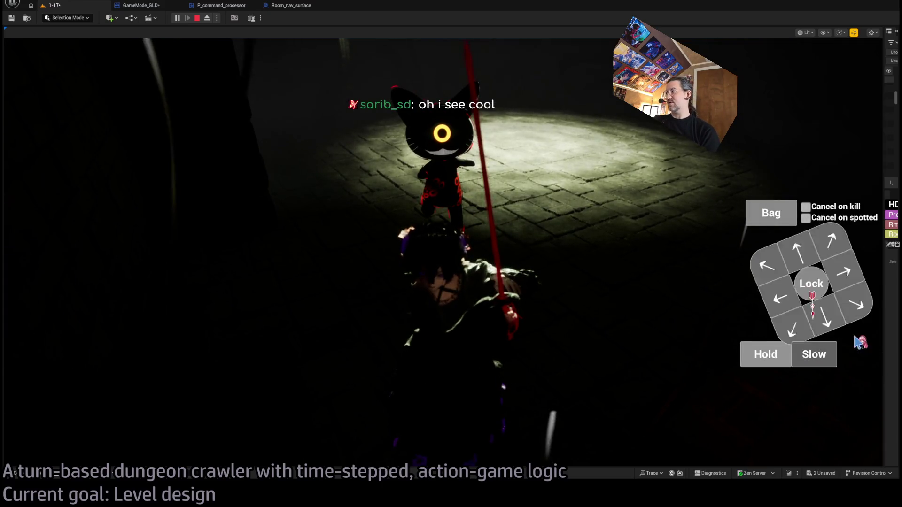
Play a diagonal move turn, then a double stance-breaker attack on the cat, and replay it
left_click(823, 238)
left_click(60, 332)
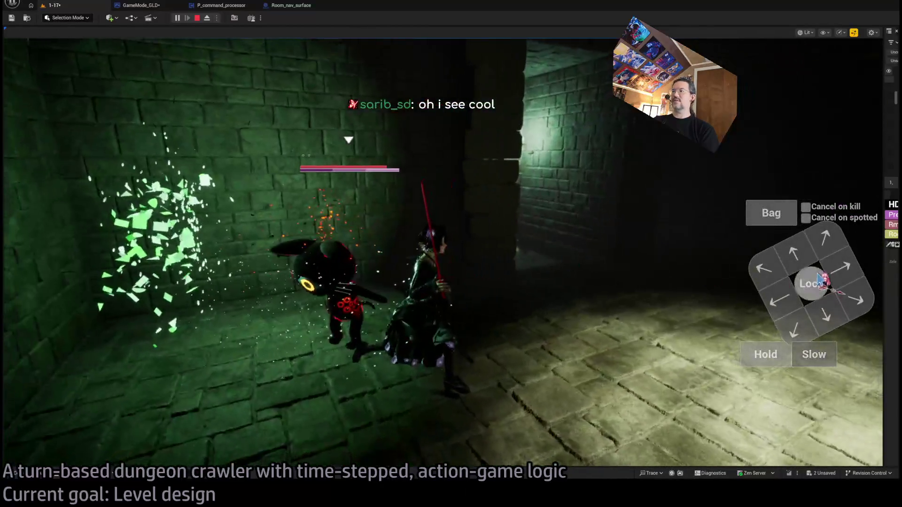
left_click(811, 284)
left_click(809, 245)
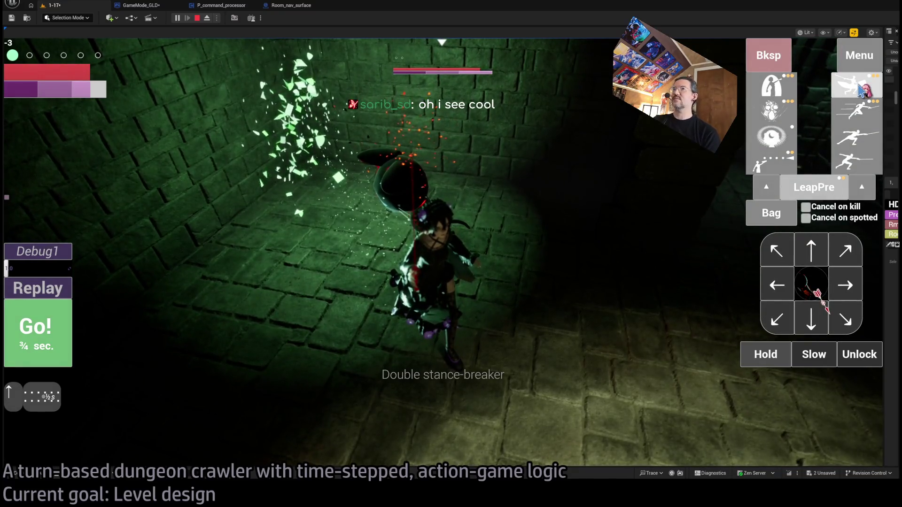
left_click(39, 327)
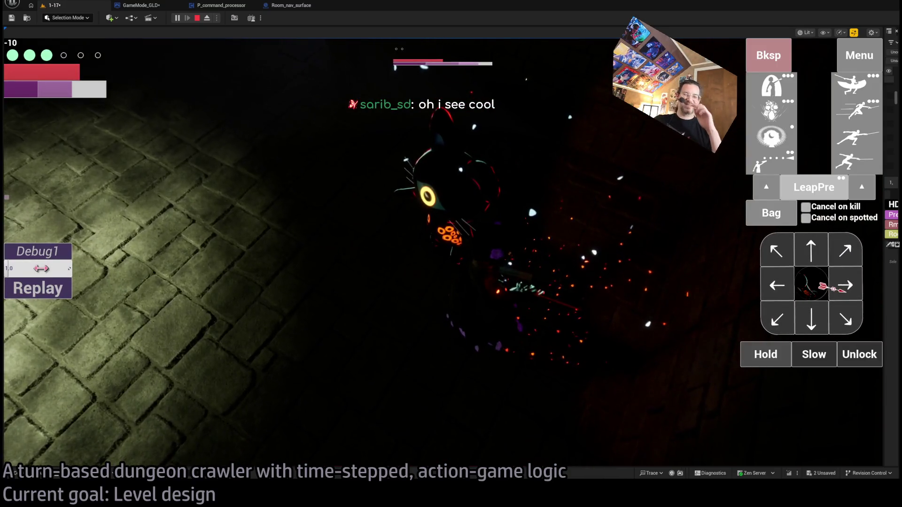
left_click(58, 294)
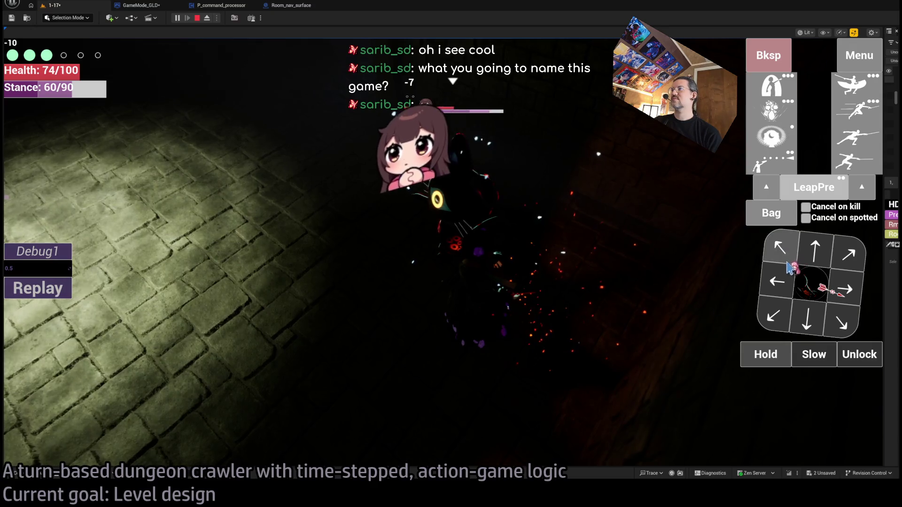
Queue lunge attacks at the cat twice and play out both attack turns
left_click(850, 164)
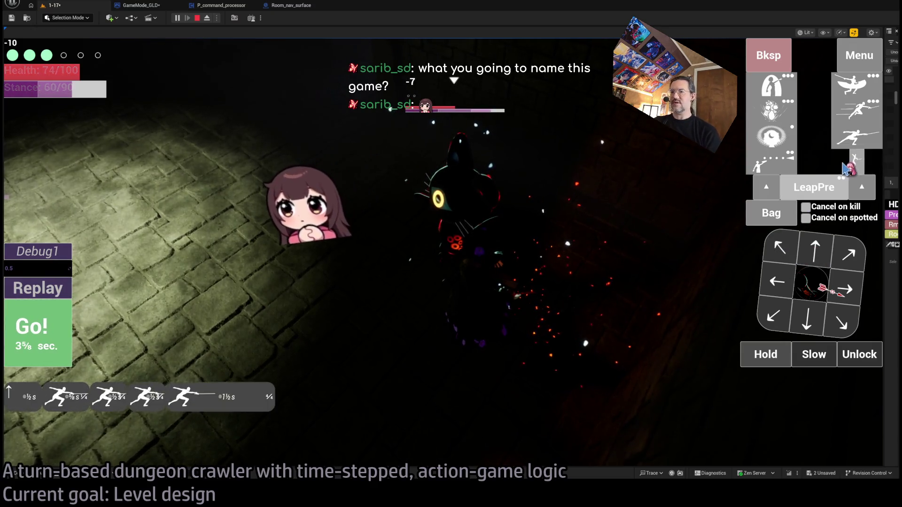
left_click(48, 340)
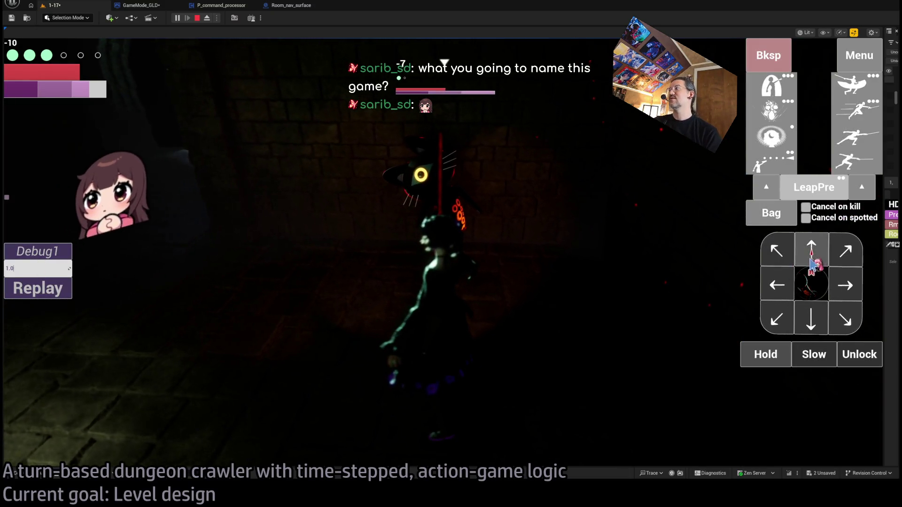
left_click(854, 162)
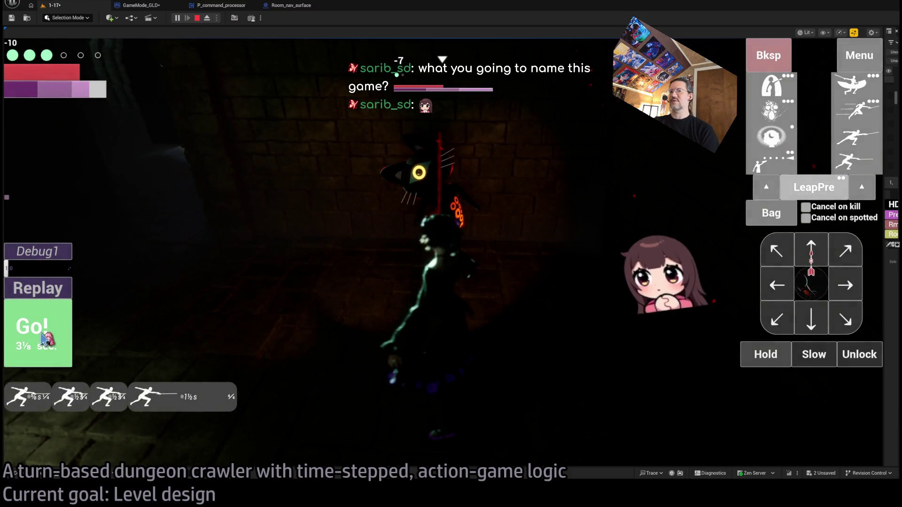
left_click(43, 337)
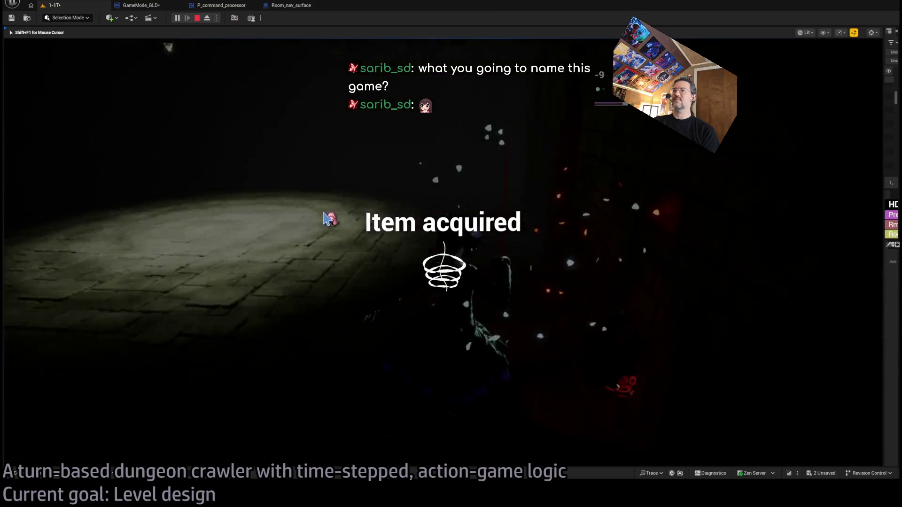
Run queued arrow-pad moves down-left, left, forward and right through the corridors
left_click(793, 266)
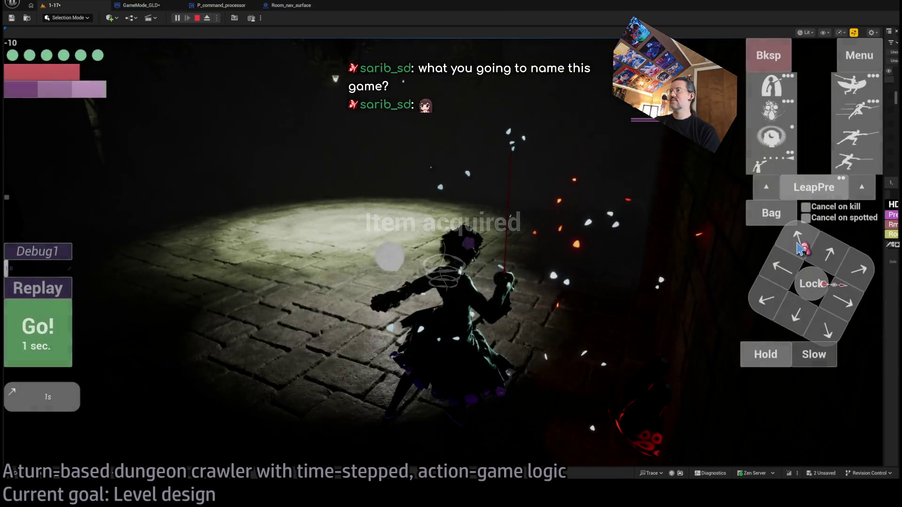
left_click(793, 267)
left_click(39, 331)
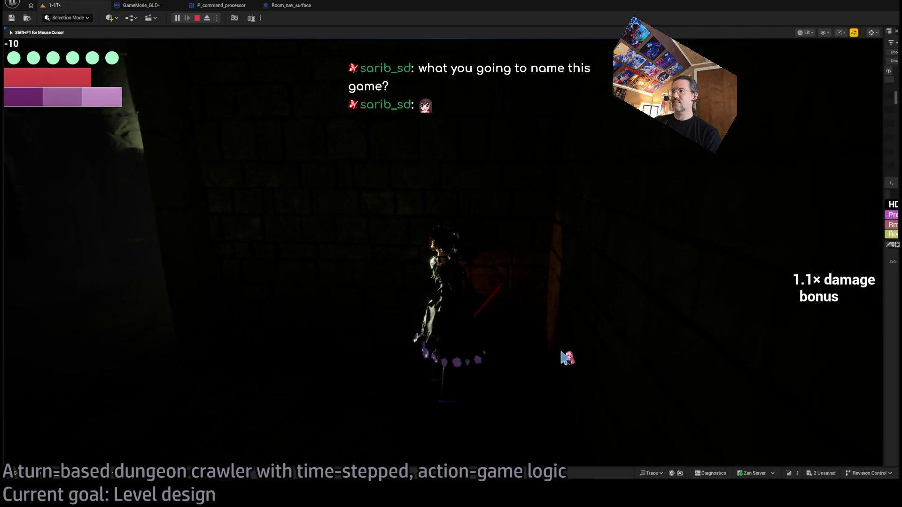
left_click(778, 321)
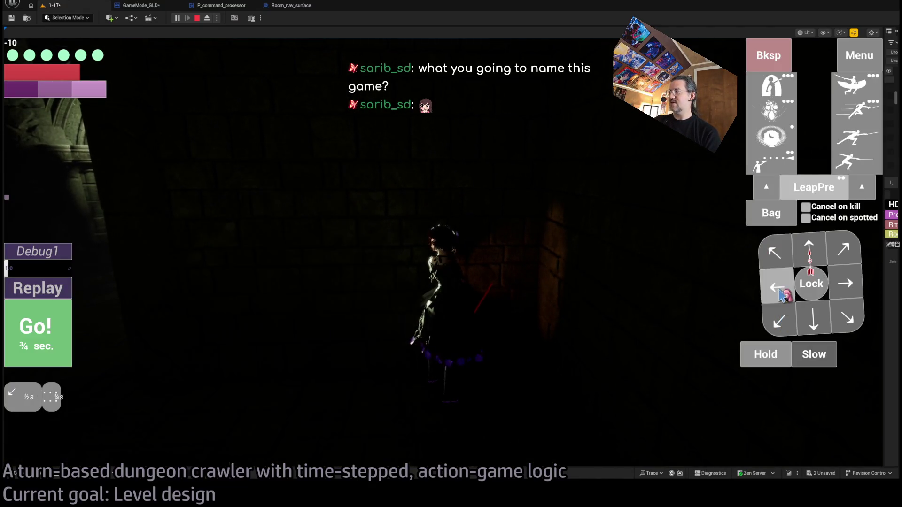
left_click(776, 287)
left_click(810, 251)
left_click(844, 283)
left_click(844, 283)
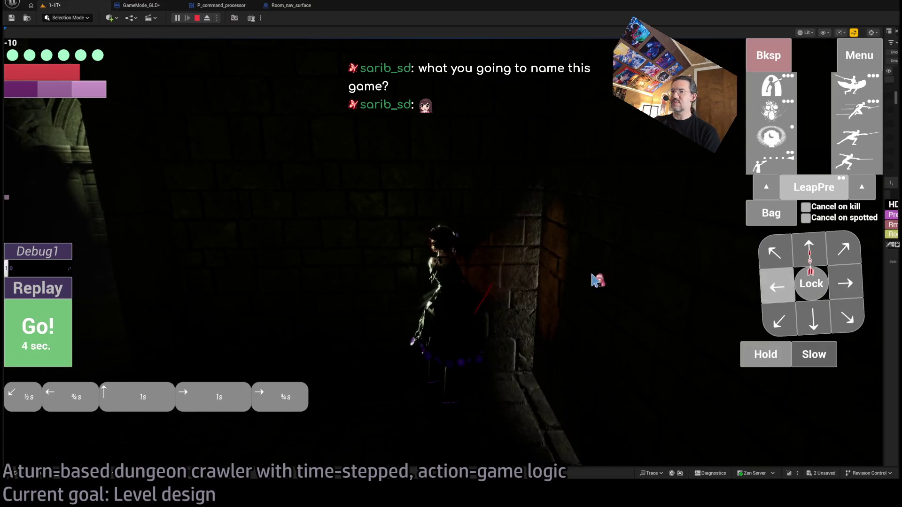
left_click(57, 338)
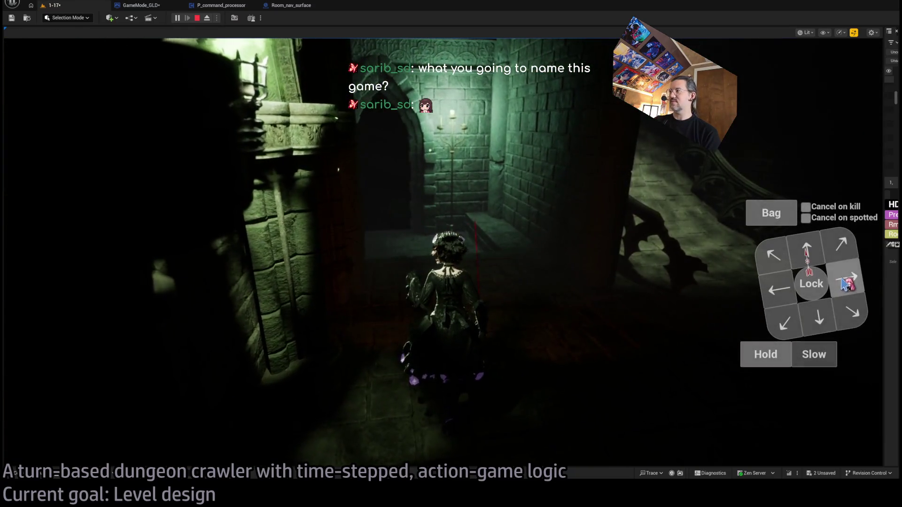
Run further one-second moves down the corridor up the staircase toward the doorway
left_click(847, 282)
left_click(37, 337)
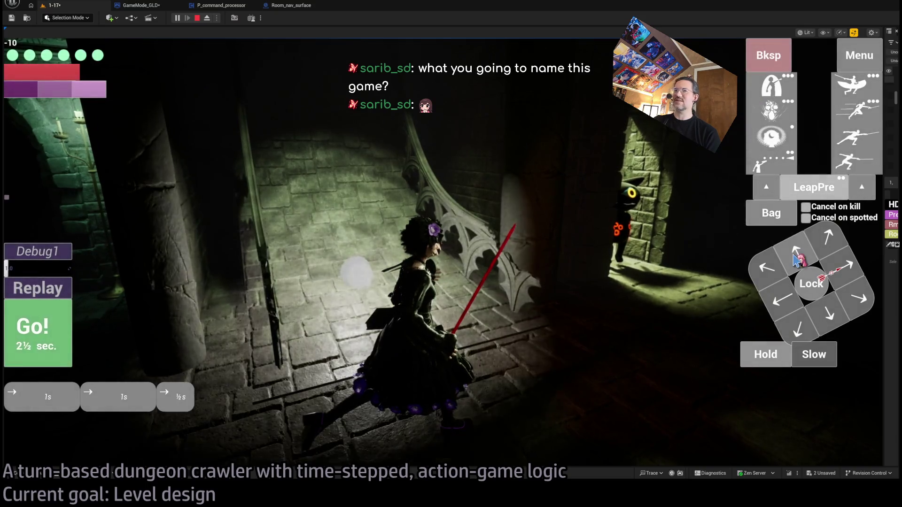
left_click(34, 343)
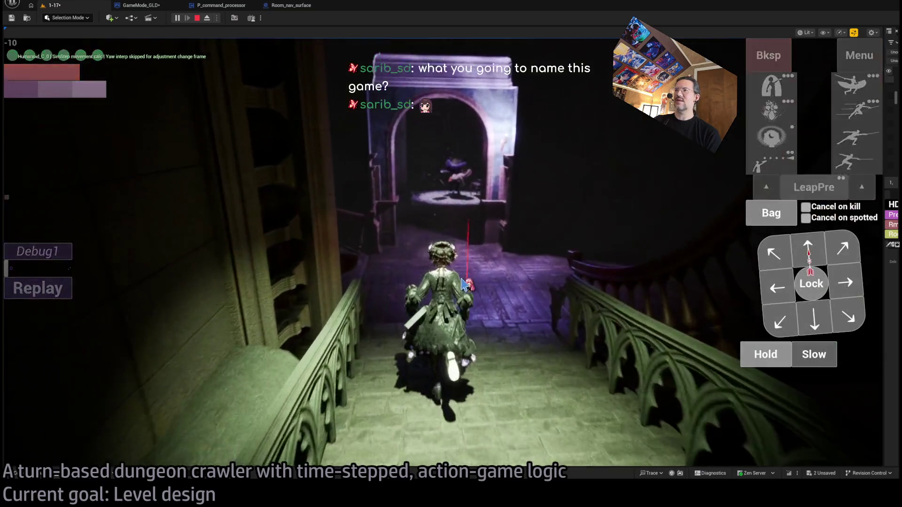
Run up, up-right and right moves through the arched doorway into the hall
left_click(808, 248)
left_click(842, 248)
left_click(845, 282)
left_click(69, 323)
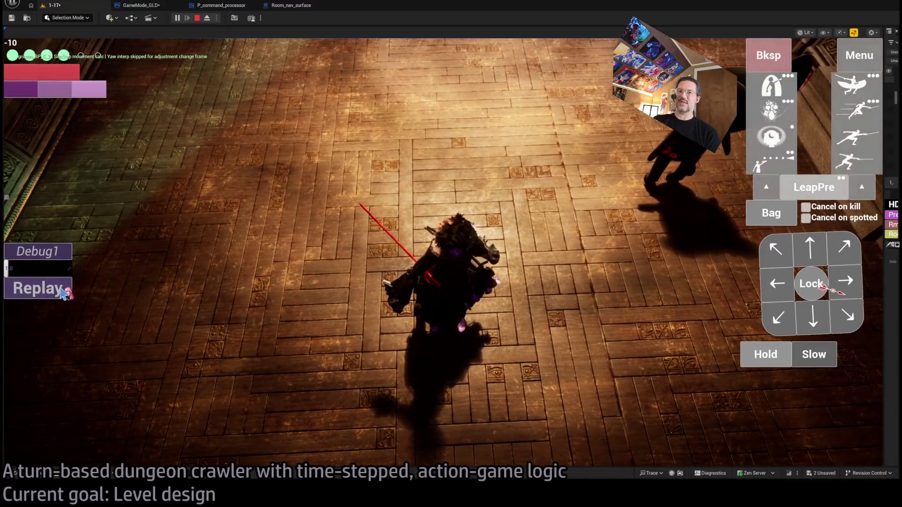
Replay the earlier attack turn, then eject from the game with F8 to edit the level
left_click(62, 292)
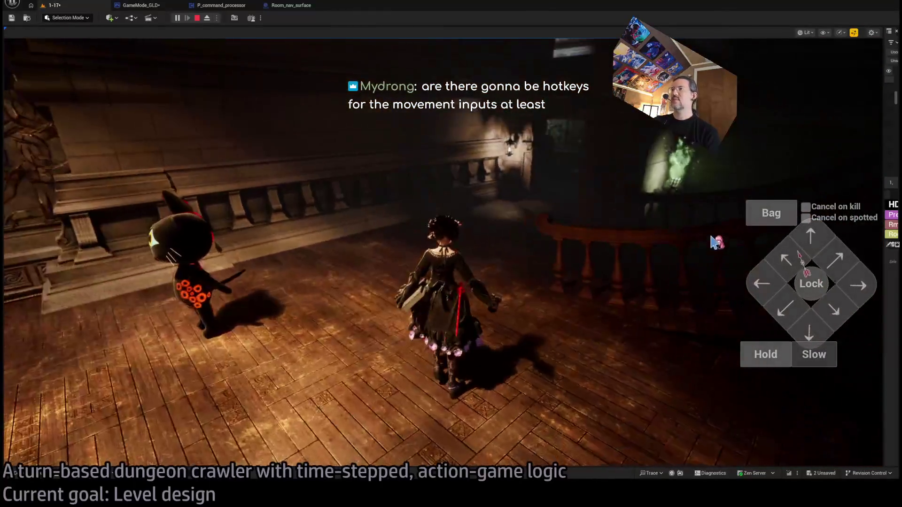
left_click(479, 314)
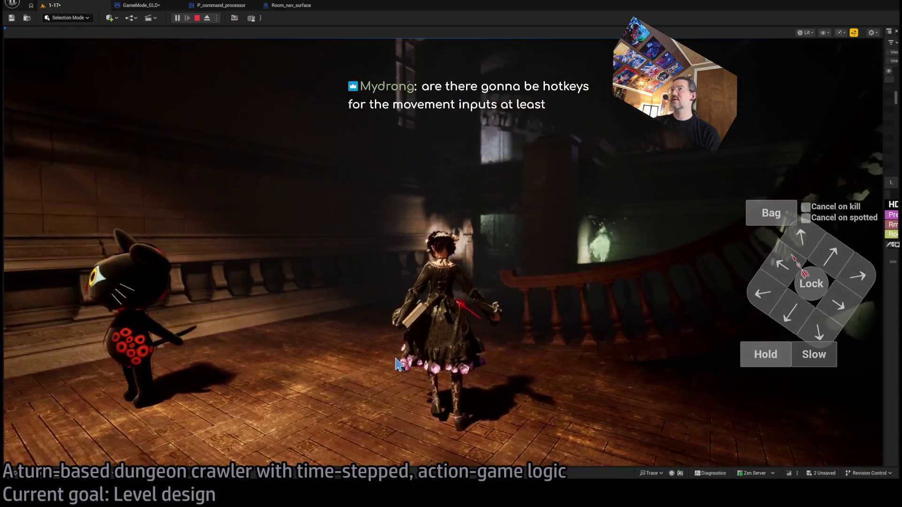
key("F8")
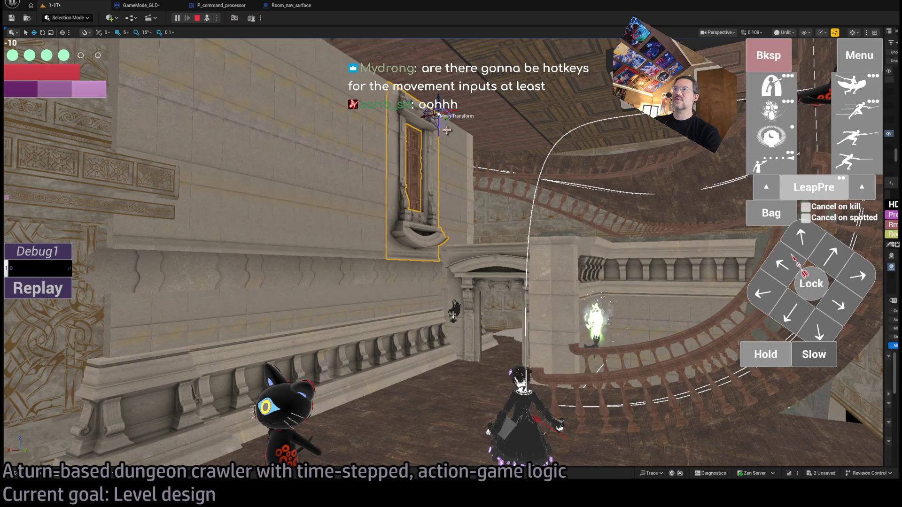
Slide the window mesh along the stone wall, then stop the play session
left_click_drag(426, 115, 694, 120)
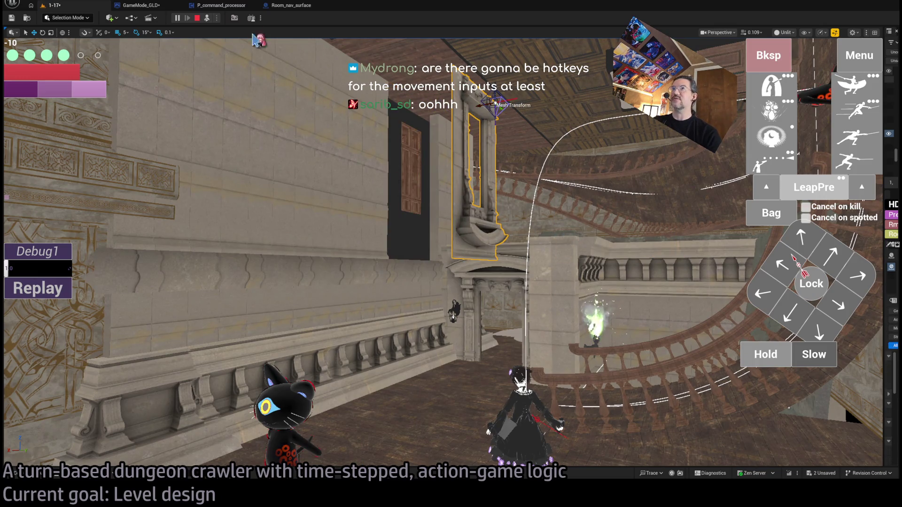
left_click(198, 19)
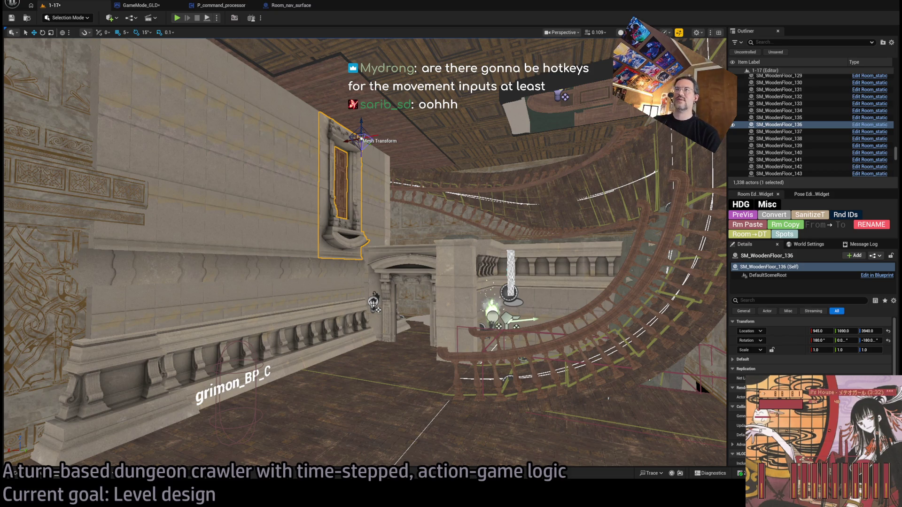
Return from the Room_nav_surface Blueprint to the 1-17 level and fly toward the floor
left_click(301, 7)
left_click(92, 8)
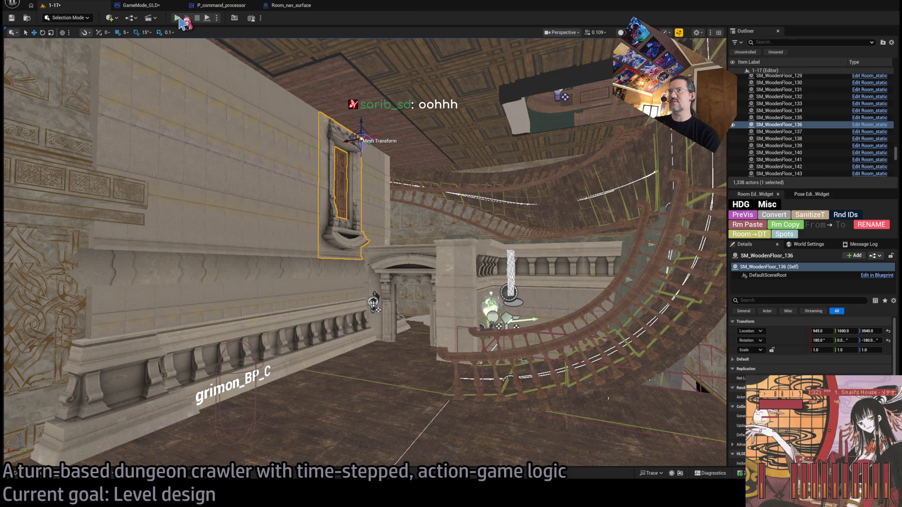
key("s")
scroll(365, 252, "up", 1)
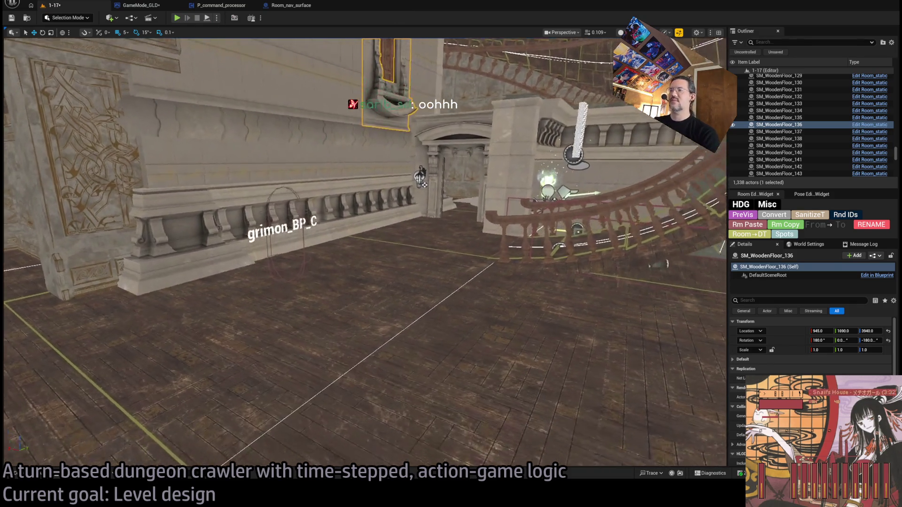
scroll(365, 252, "up", 3)
key("w")
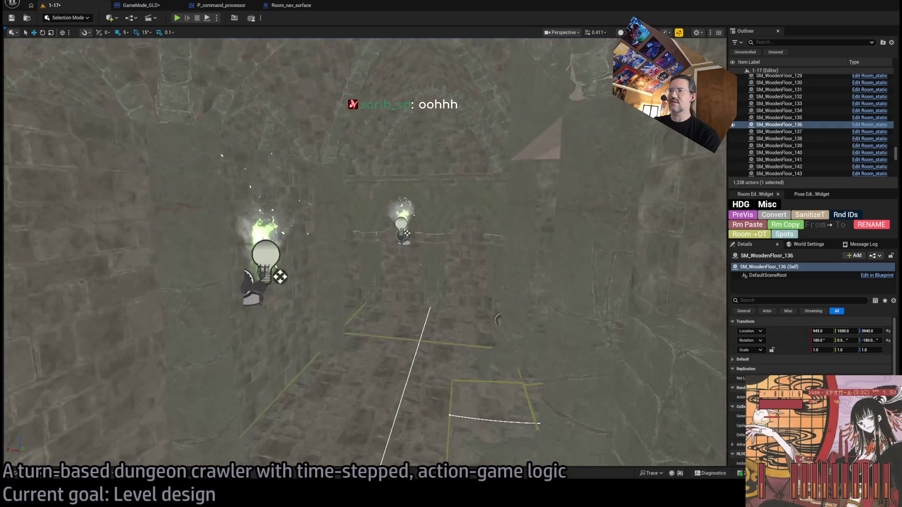
key("s")
Raise the Spawn_marker up to floor level near the Exit sign (Z 3250)
left_click(369, 240)
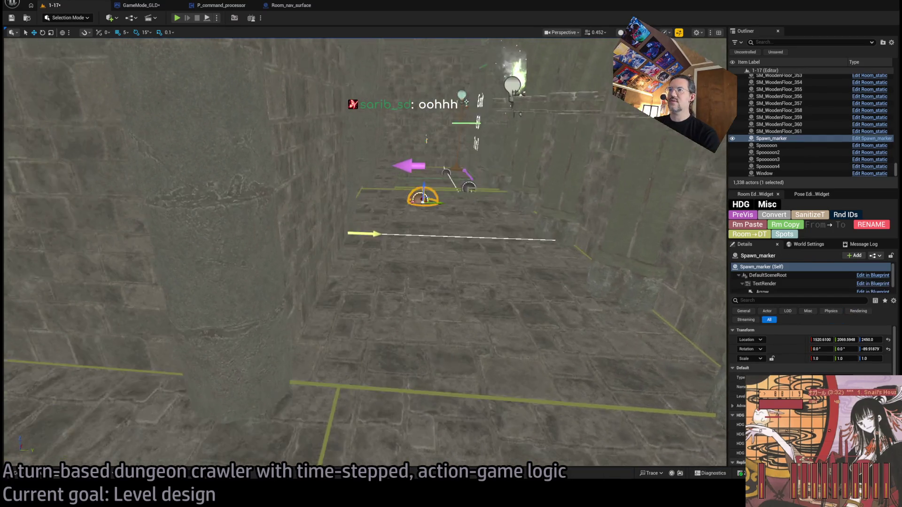
key("f")
key("s")
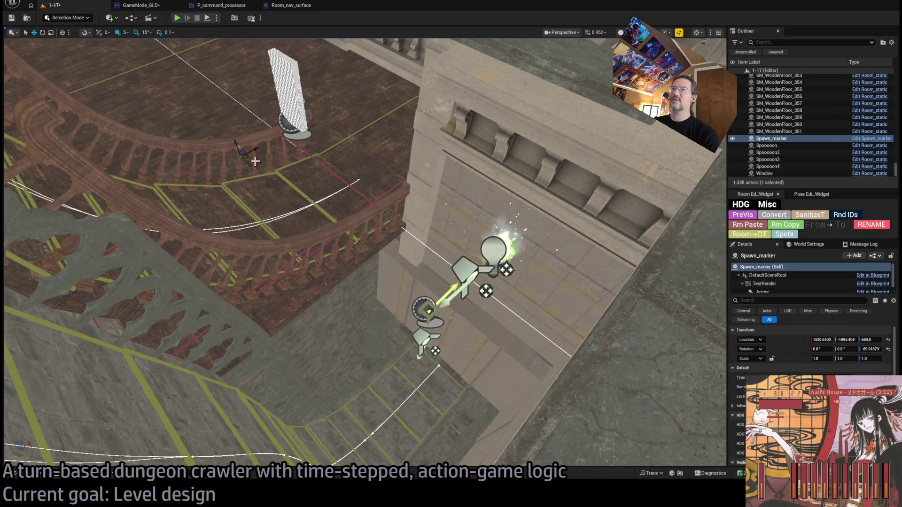
key("w")
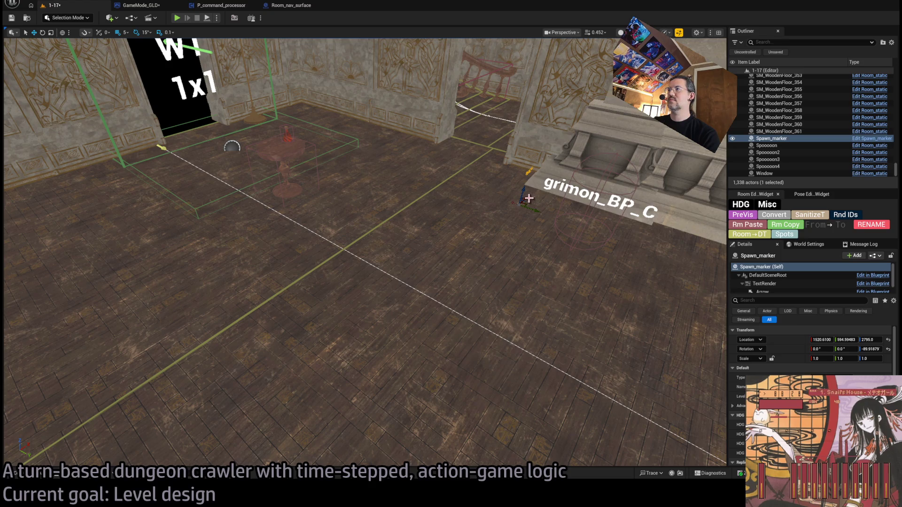
mouse_move(411, 302)
left_mouse_down()
mouse_move(423, 121)
mouse_move(424, 145)
left_mouse_up()
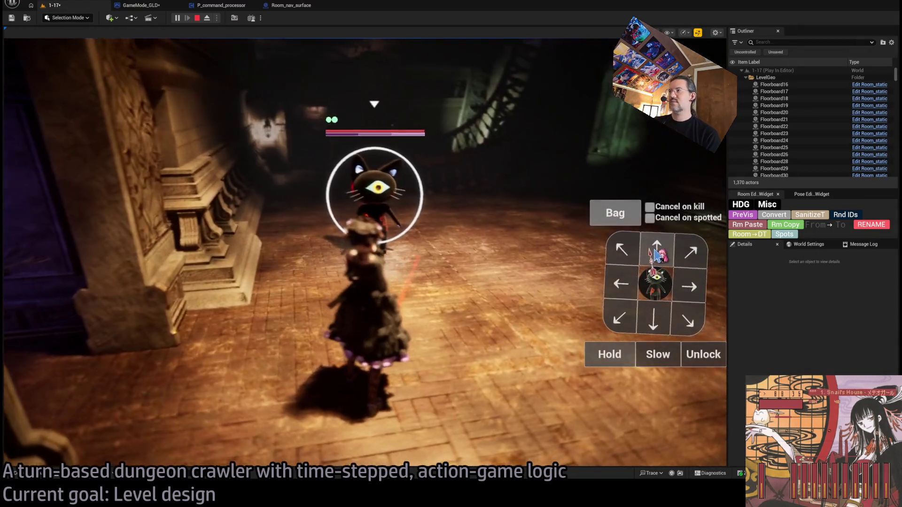
Carry out the leaping thrust attack and a forward attack on the cat
left_click(655, 255)
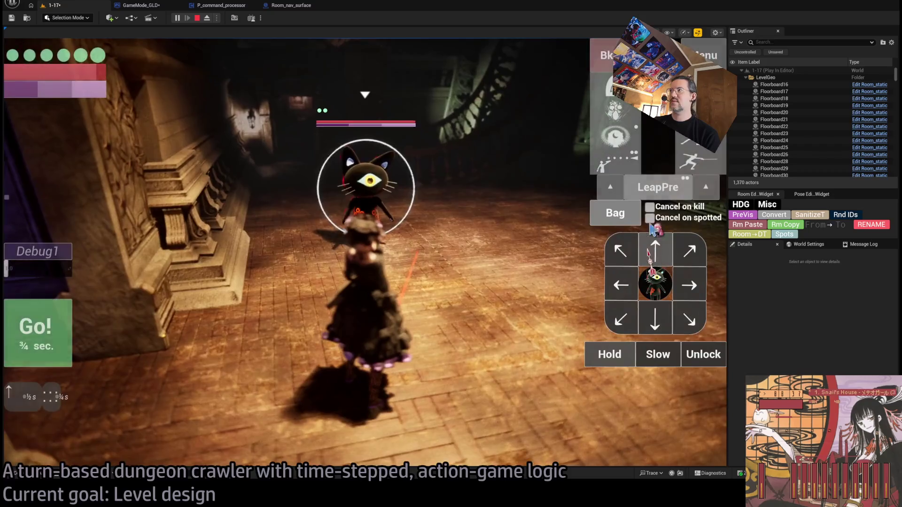
key("space")
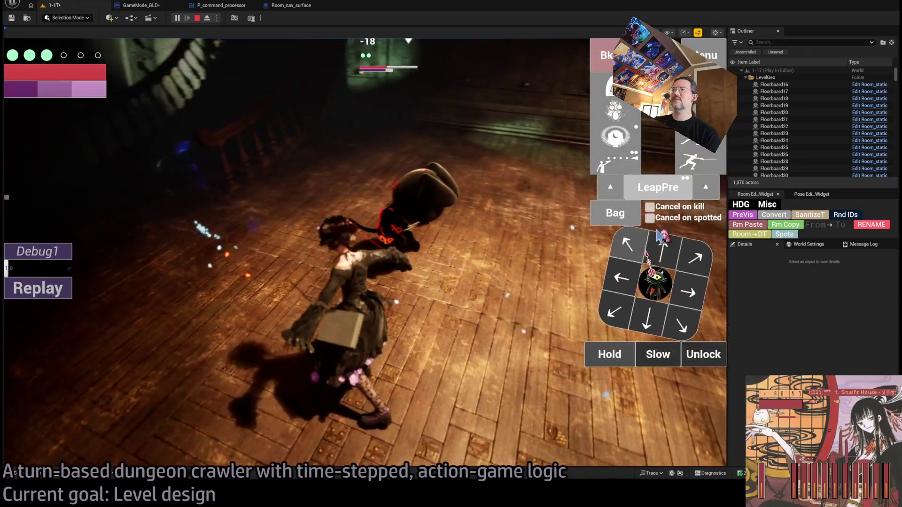
left_click(648, 255)
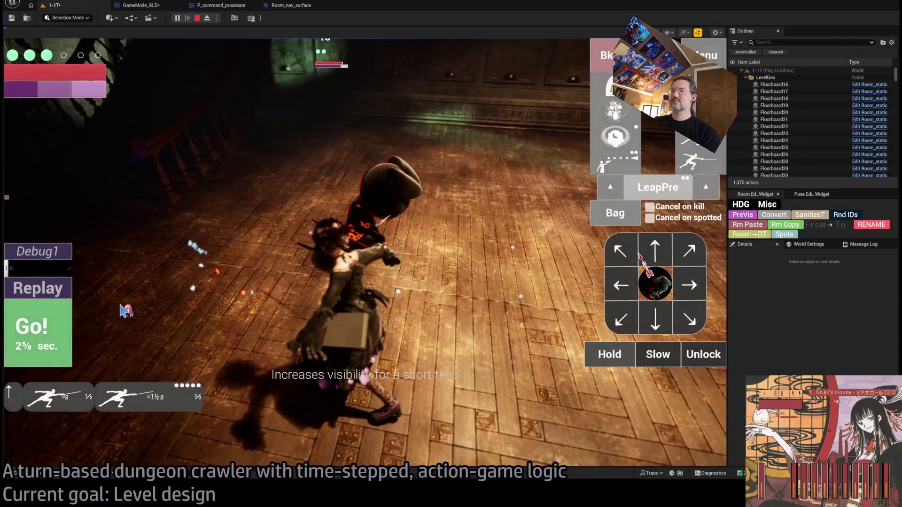
key("space")
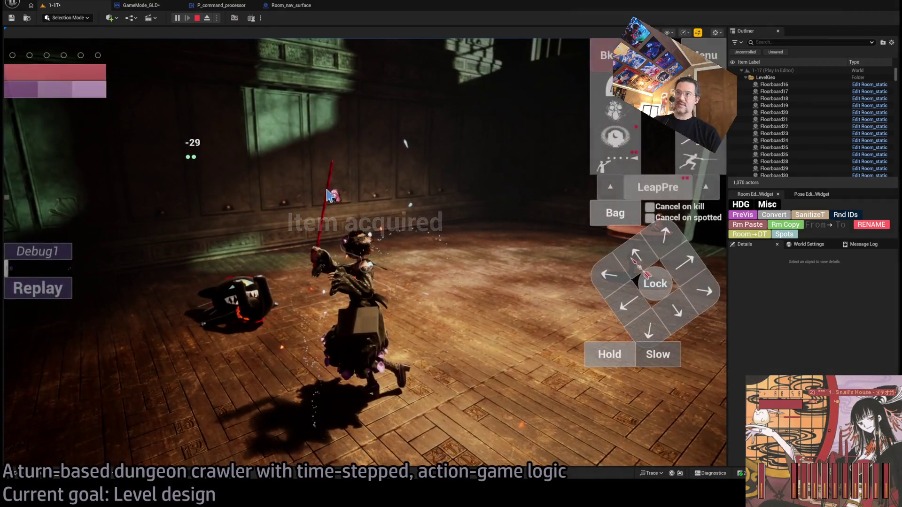
Walk into the next room and launch a whip attack chosen from the Bag
left_click(329, 196)
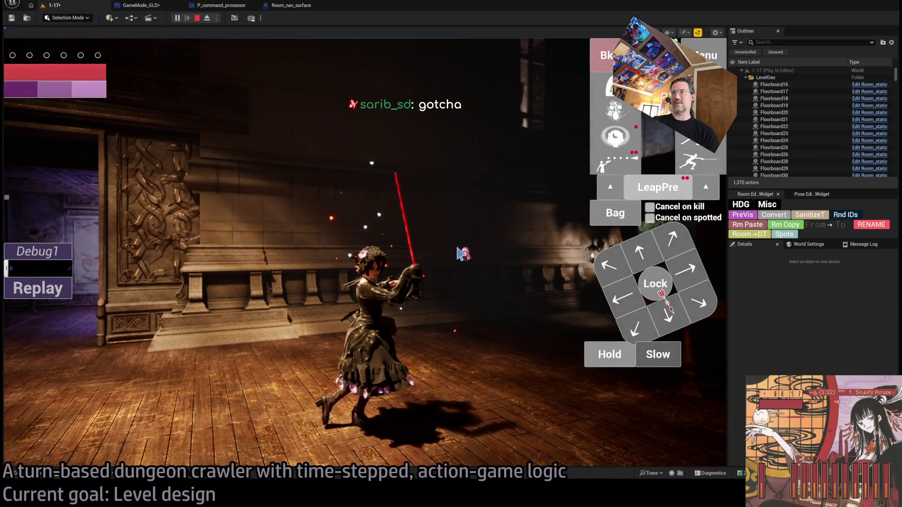
left_click(623, 223)
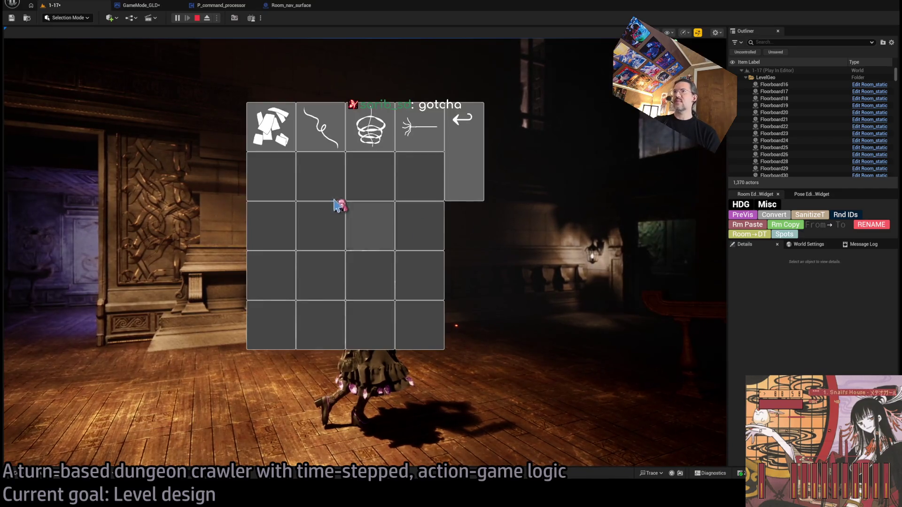
left_click(318, 127)
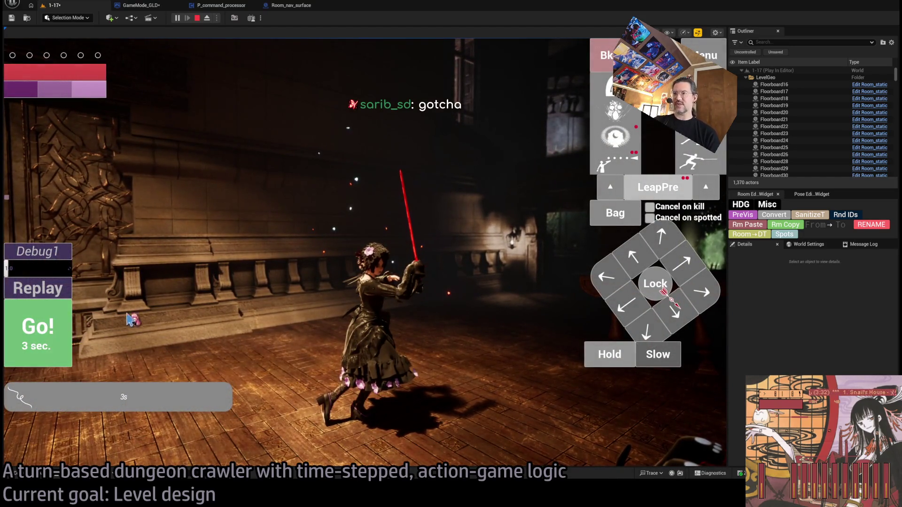
left_click(70, 336)
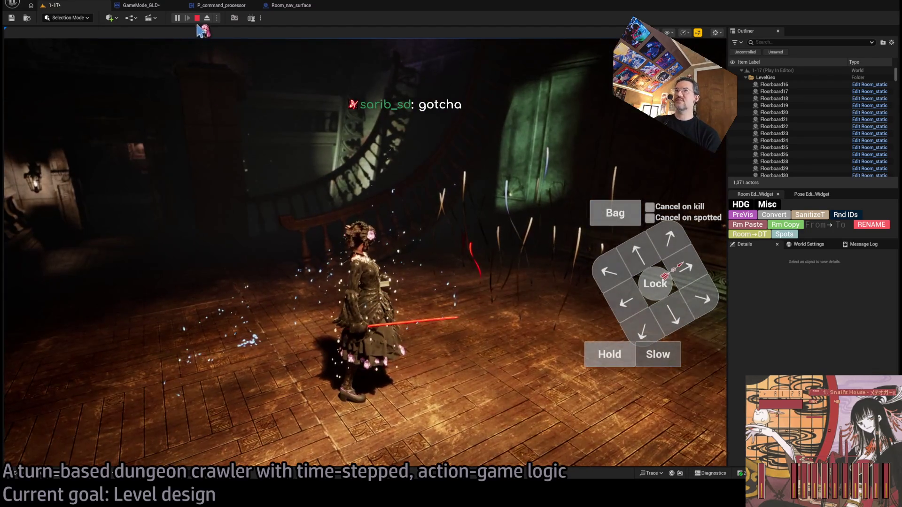
Restart Play-in-Editor with Alt+P, attack the cat twice, then return to editing
key("Escape")
key("alt+p")
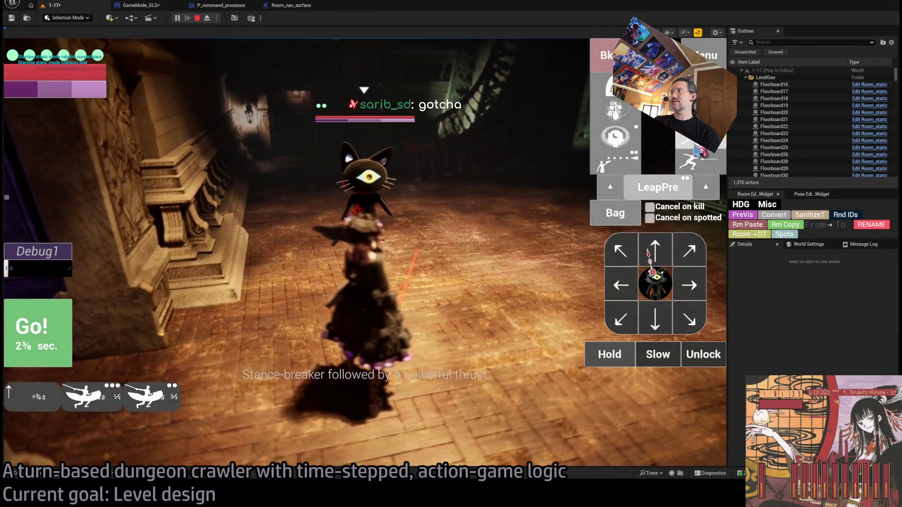
left_click(40, 337)
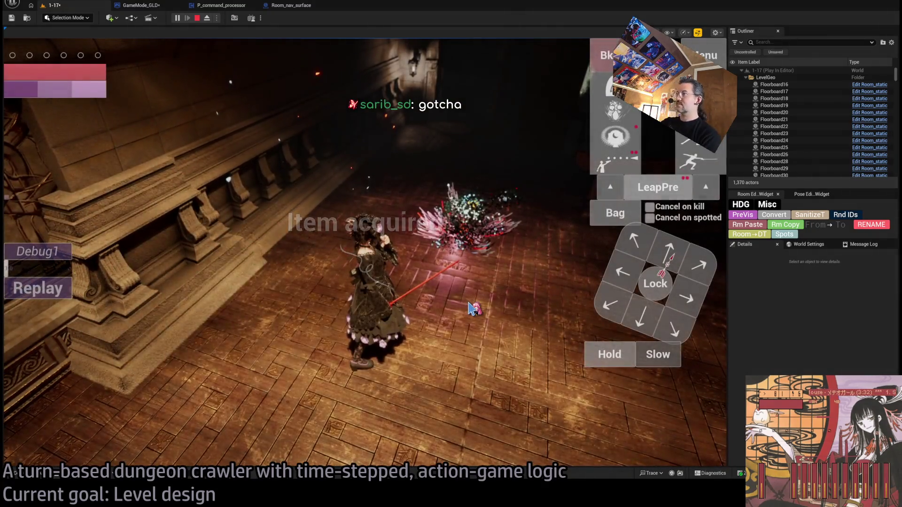
left_click(673, 250)
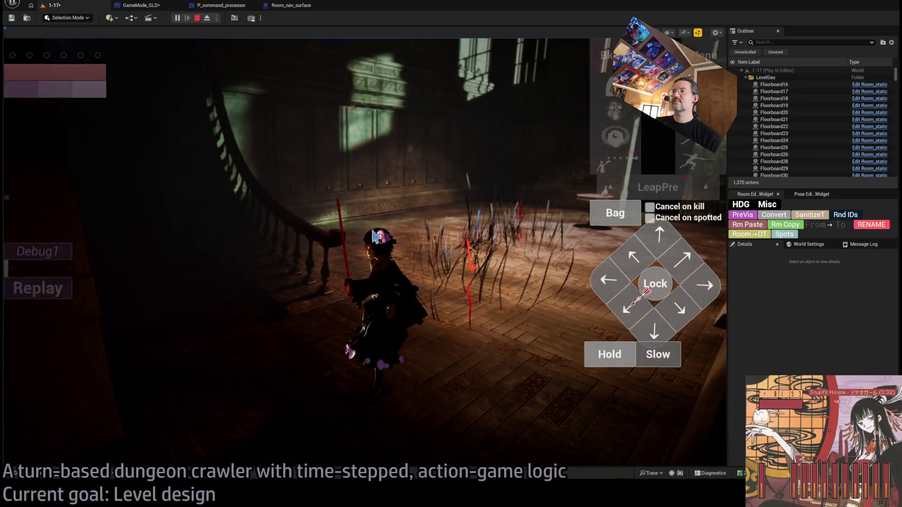
key("Escape")
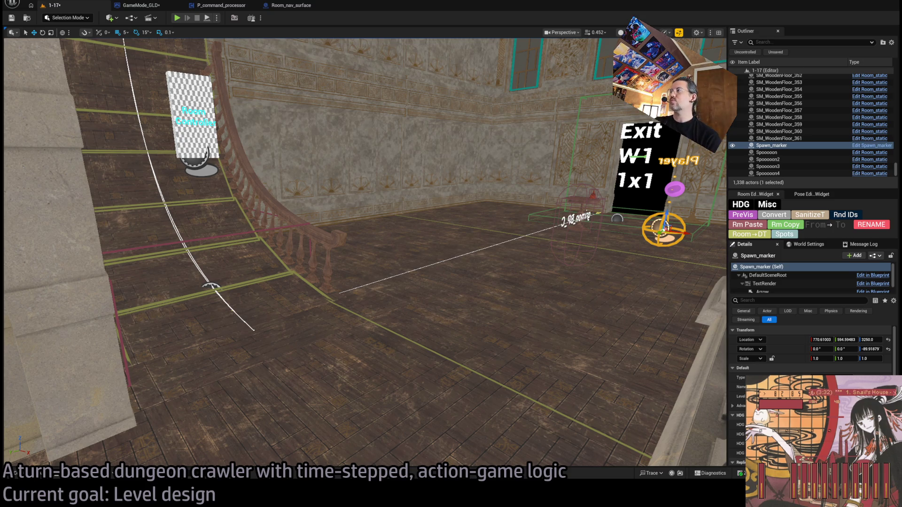
Fly to the curved staircase and delete the SM_Floor_quarter2 floor piece
left_click_drag(728, 246, 720, 246)
left_click_drag(344, 210, 348, 208)
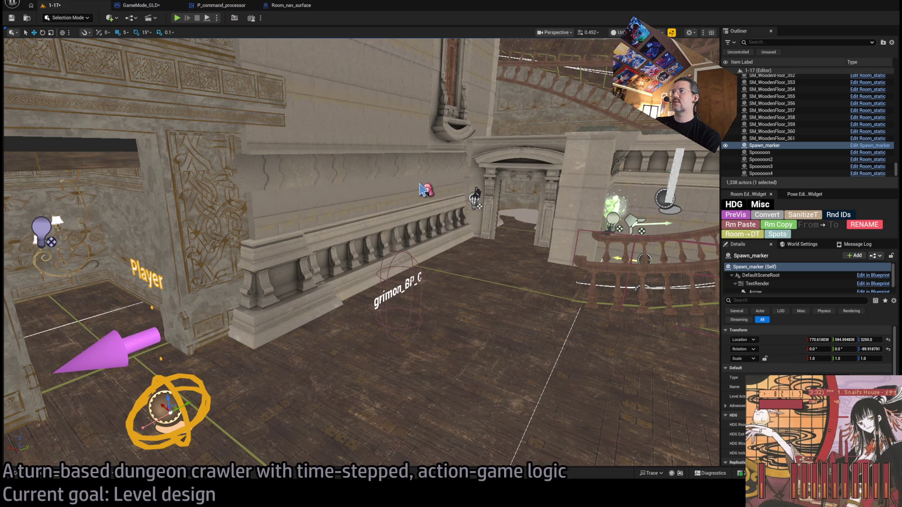
left_click_drag(420, 190, 419, 189)
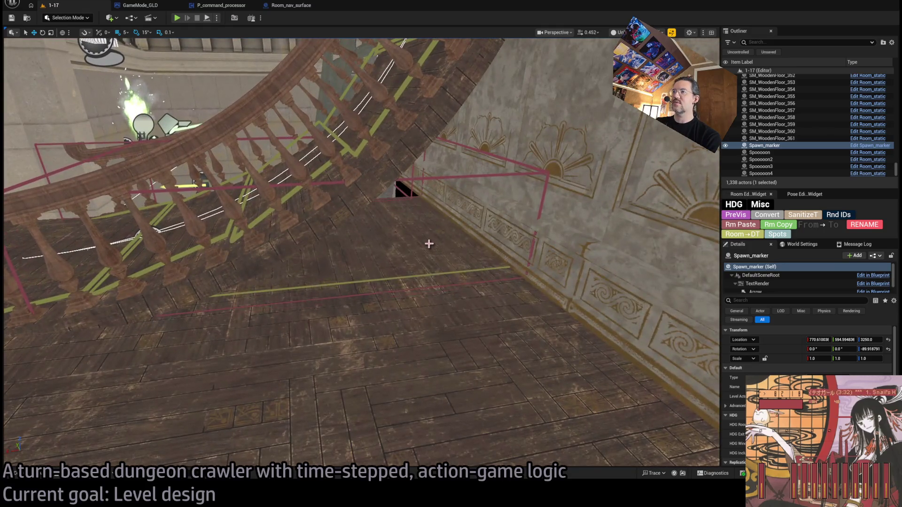
left_click(436, 245)
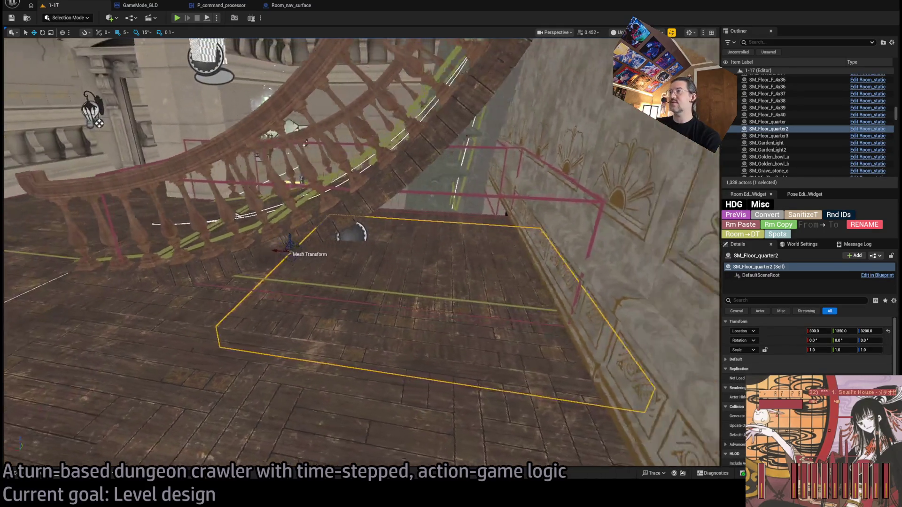
left_click_drag(451, 247, 451, 247)
key("Delete")
Select SM_Floor_quarter3, then the carved wall panel Room_structure98
left_click(451, 246)
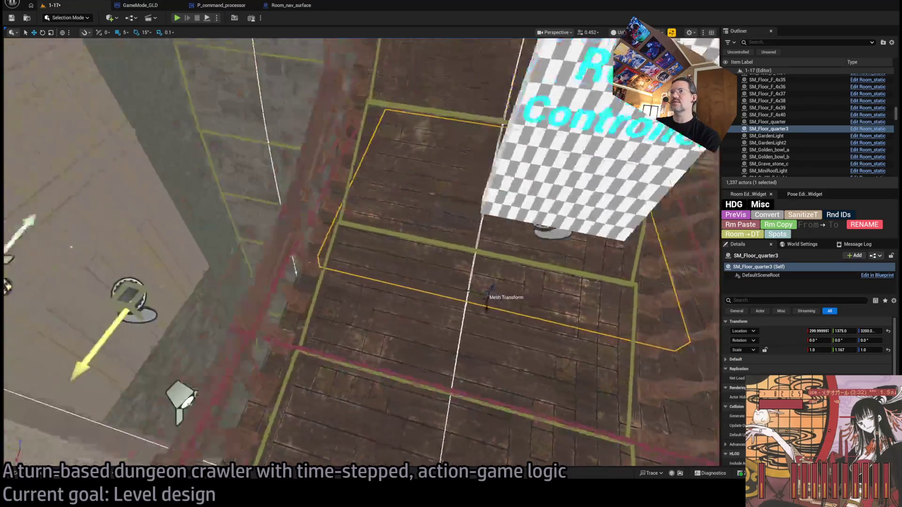
left_click_drag(451, 246, 451, 247)
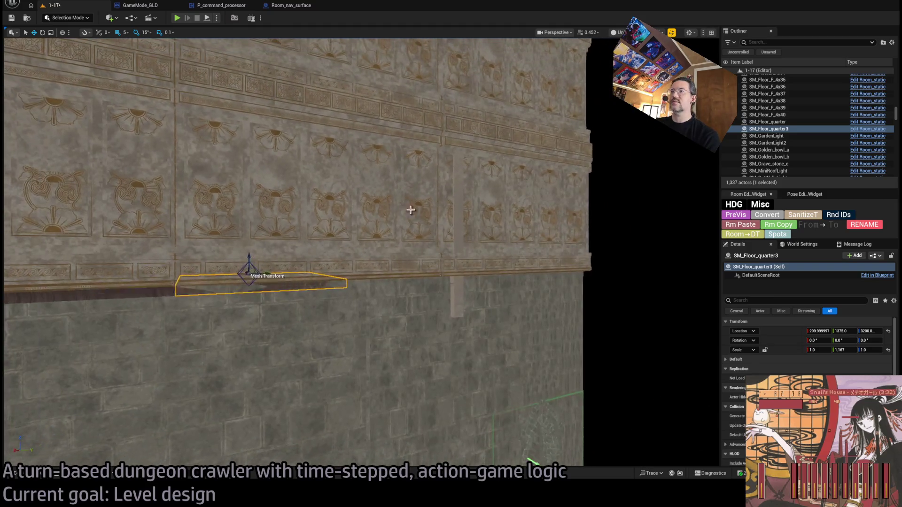
left_click(444, 233)
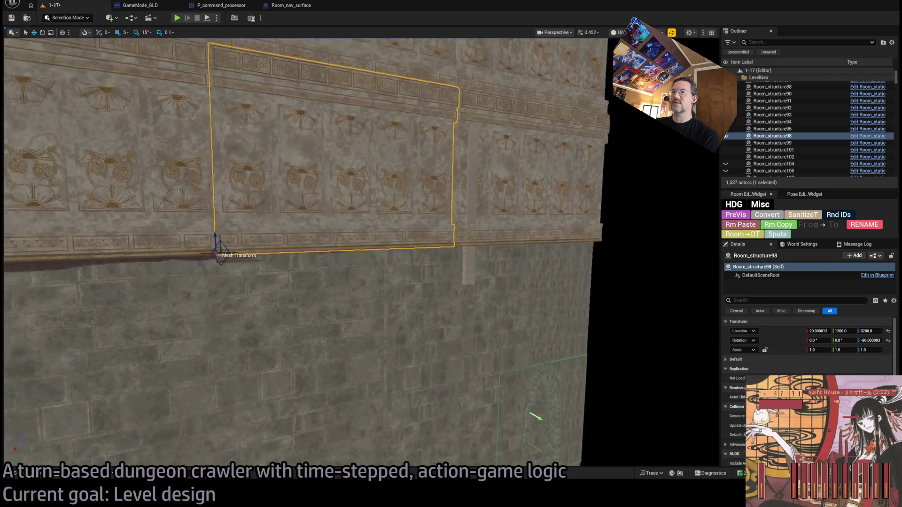
Alt-drag Room_structure98 downward to duplicate it as Room_structure100
left_click_drag(451, 246, 452, 247)
left_click_drag(292, 255, 293, 256)
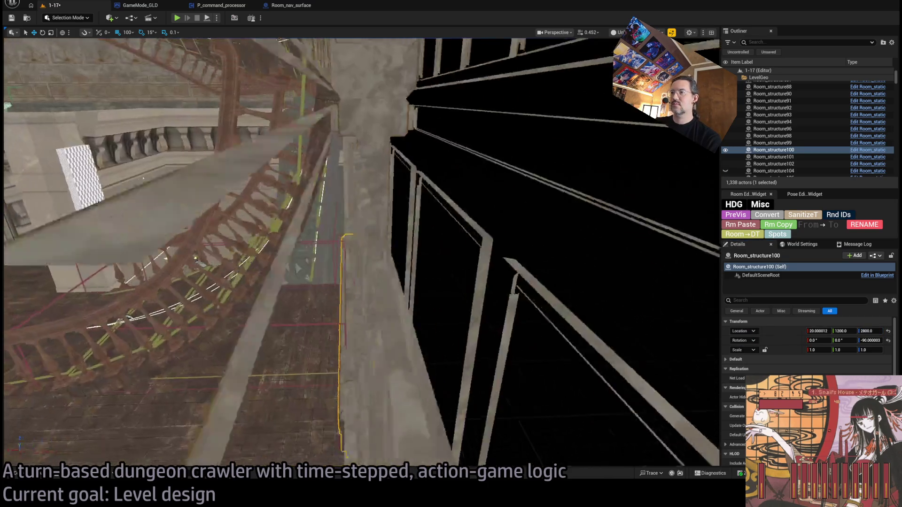
left_click_drag(363, 276, 362, 276)
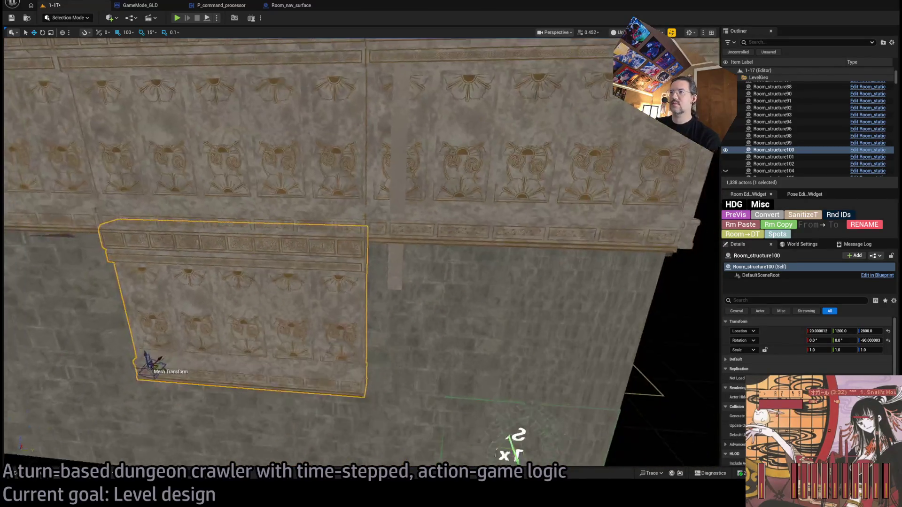
Alt-drag another copy, Room_structure103, to Y 1800 Z 2800 at the staircase base
left_click_drag(241, 320, 462, 354)
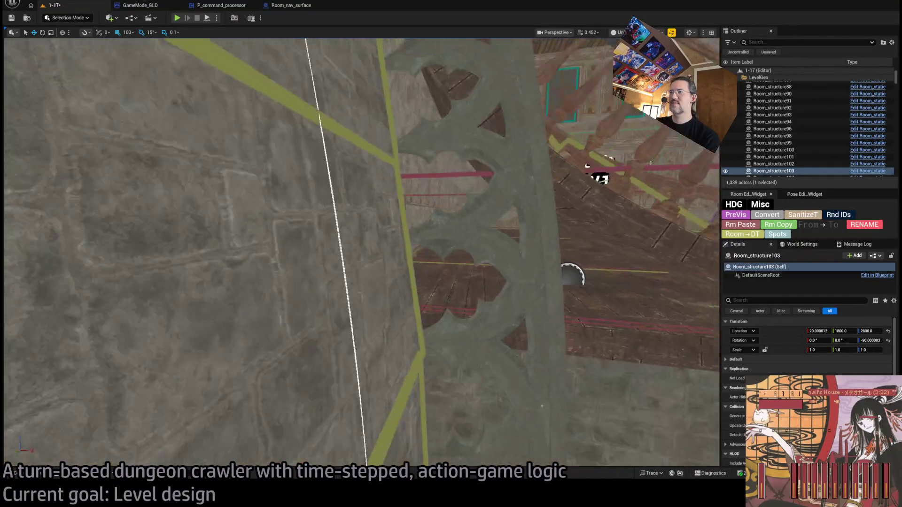
key("s")
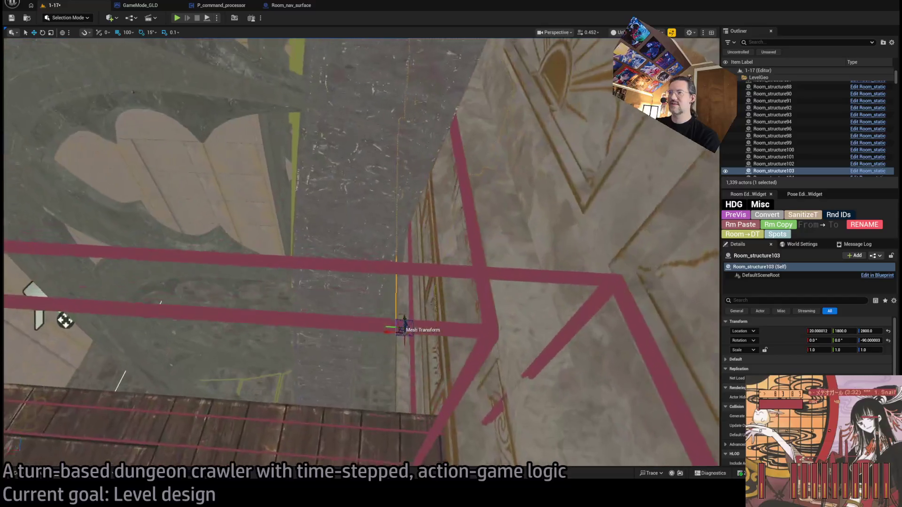
key("w")
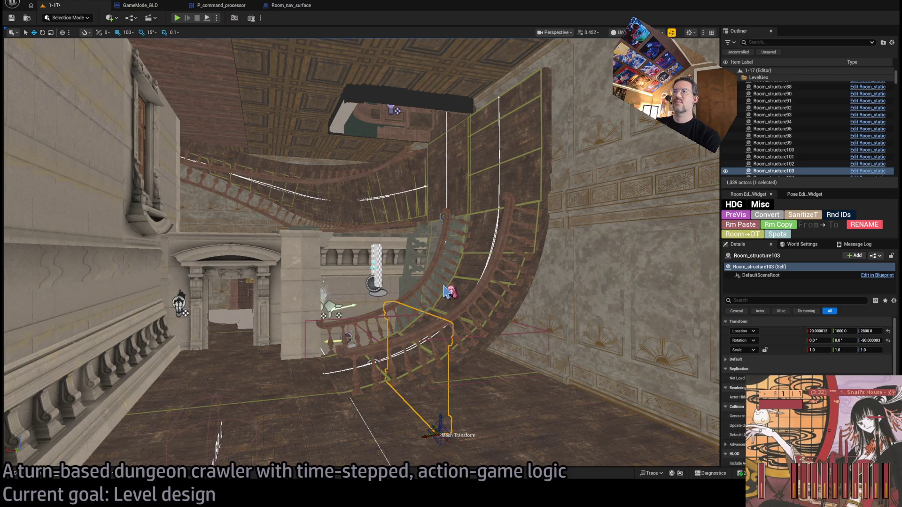
key("w")
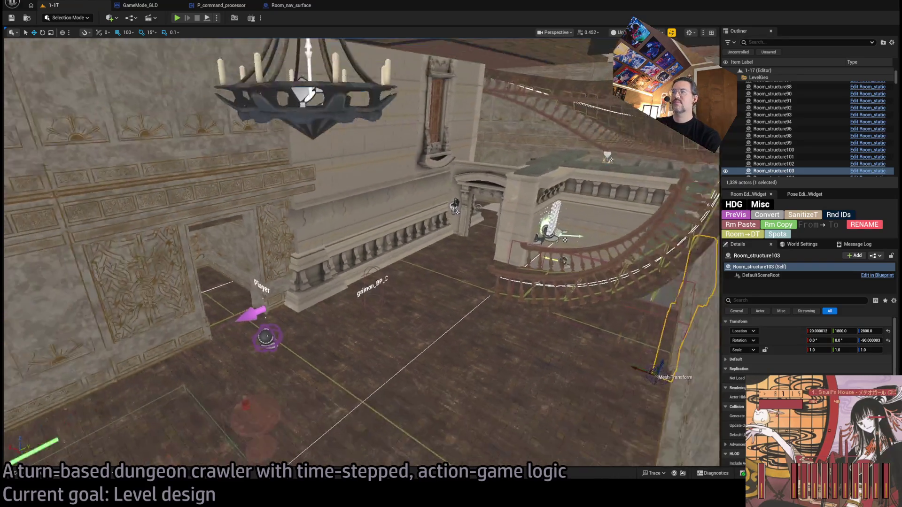
key("s")
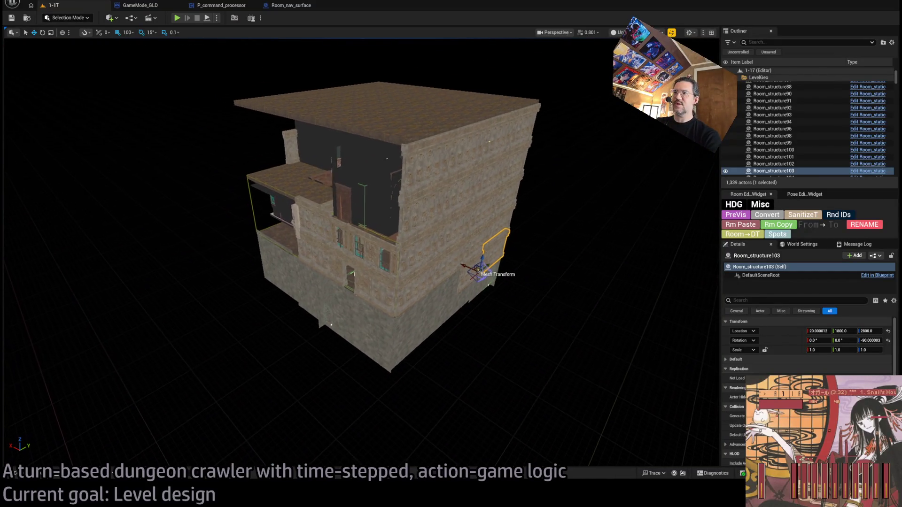
key("w")
key("w")
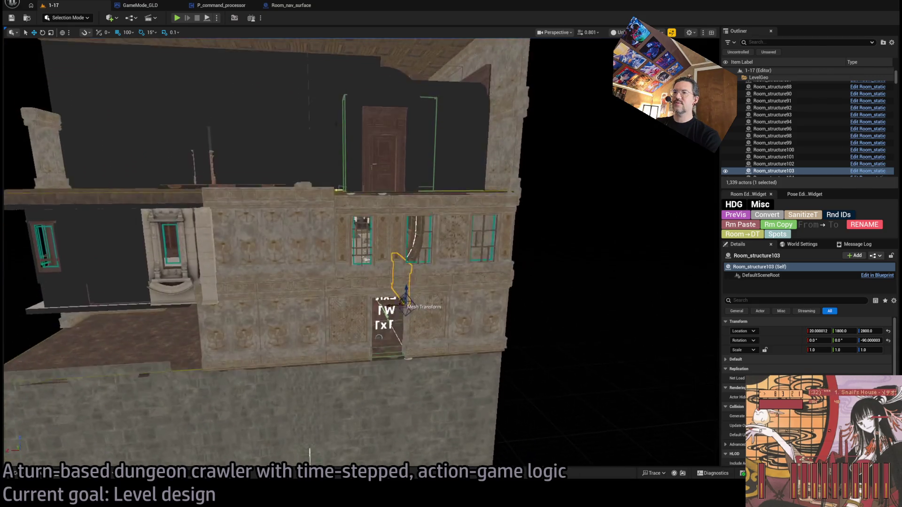
key("w")
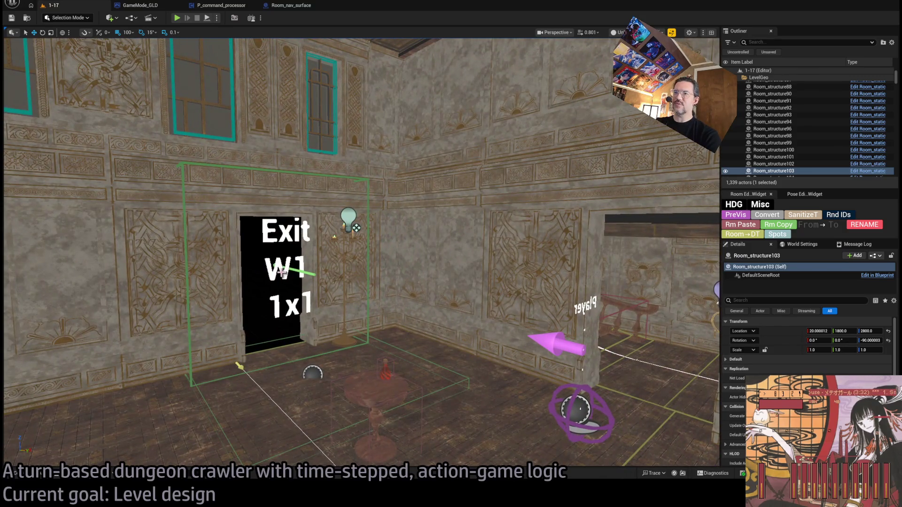
Select Exit_markerE, view the Exit W1 marker and staircase, then start Play-in-Editor
left_click(282, 273)
key("s")
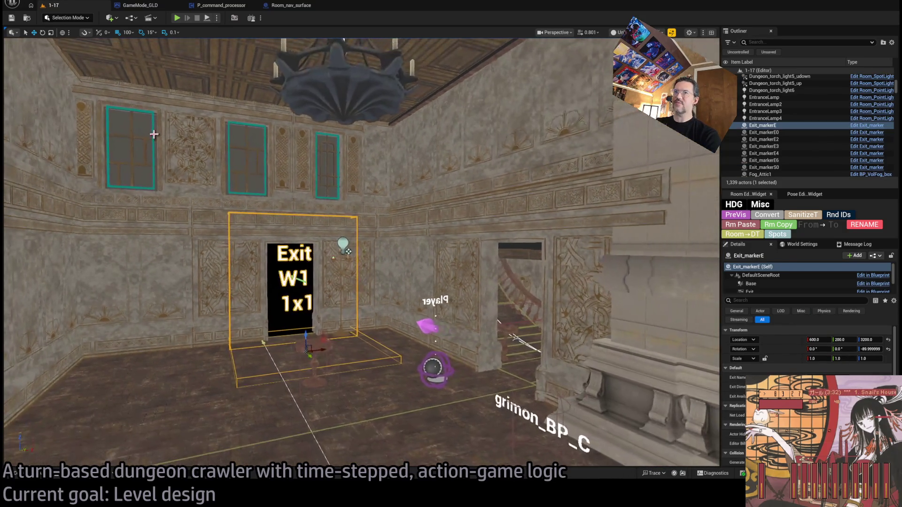
key("w")
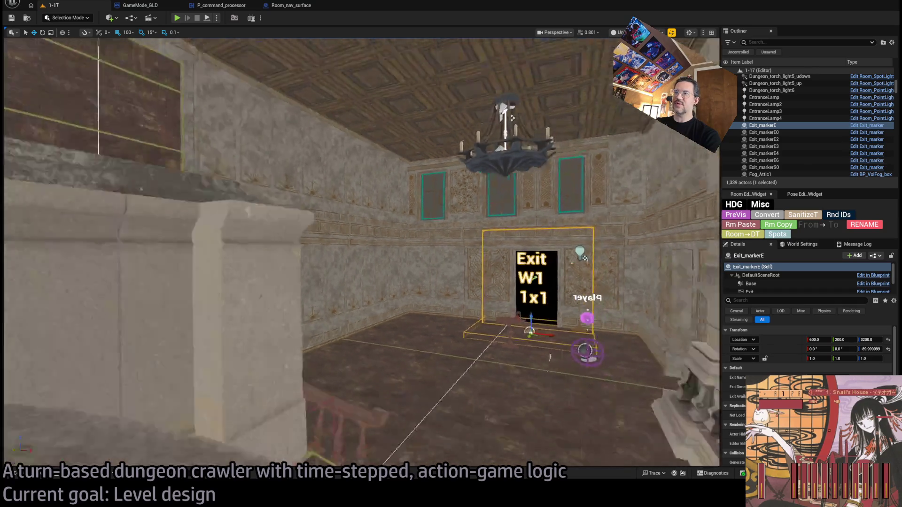
key("w")
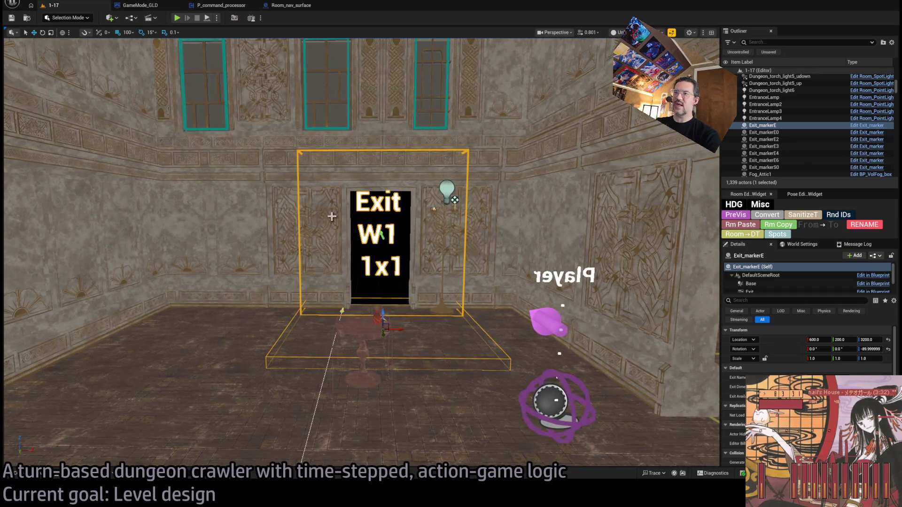
key("d")
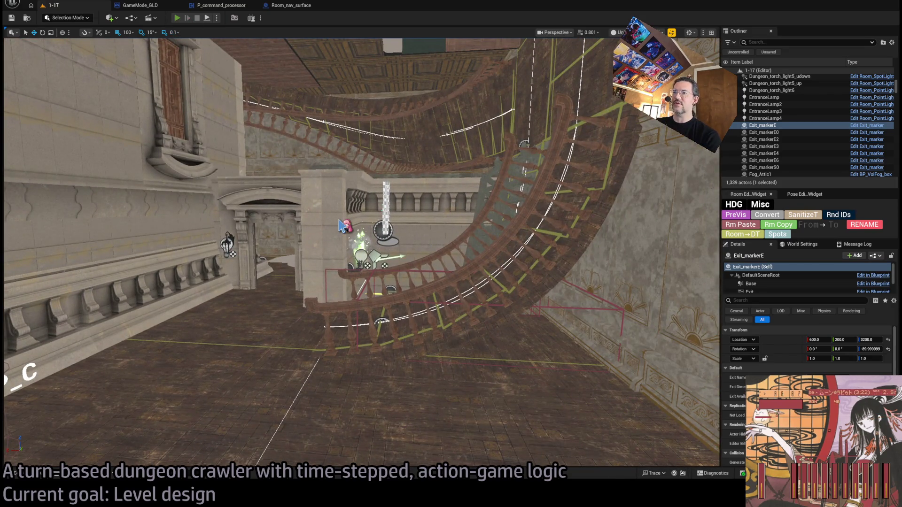
key("alt+p")
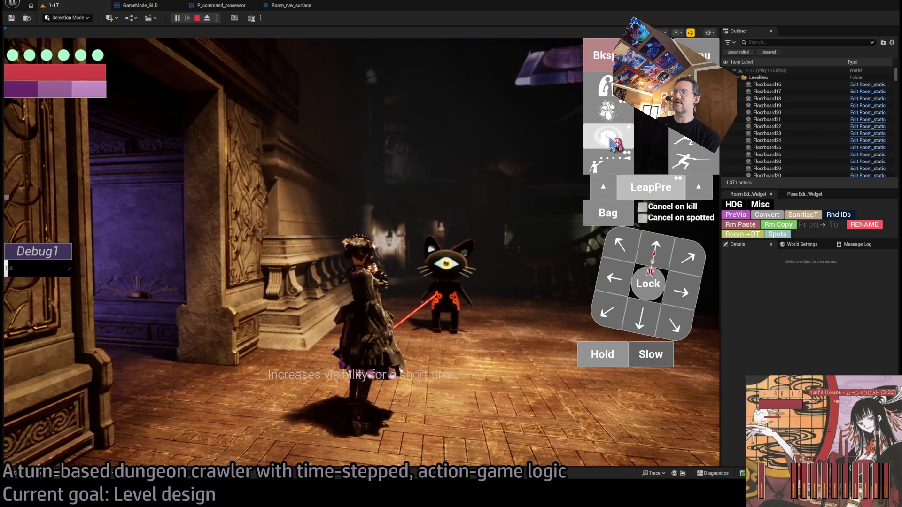
Lock onto the cat and run turns: projectile attack, advance, then sword attack
left_click(648, 276)
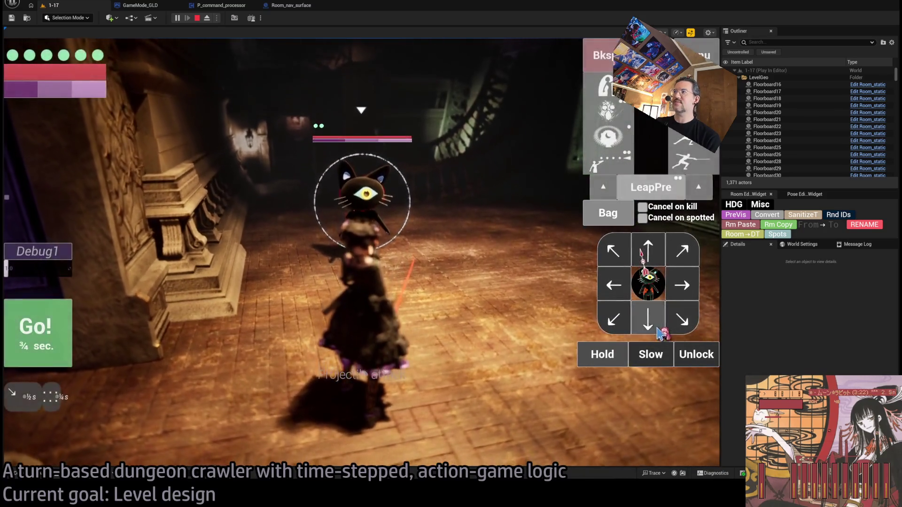
left_click(44, 354)
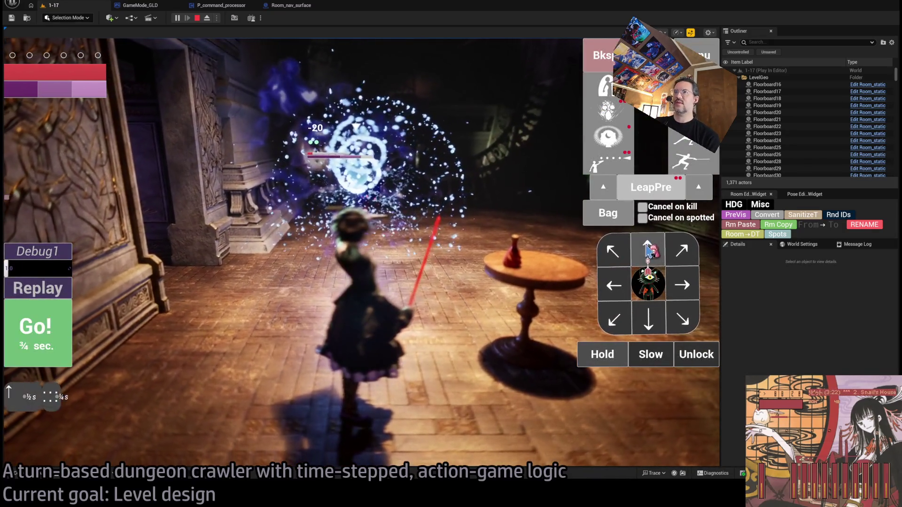
left_click(649, 250)
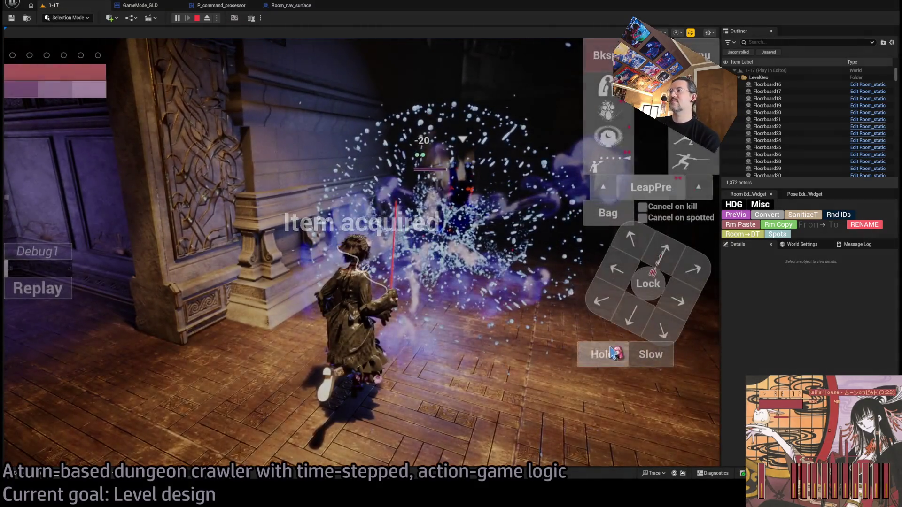
left_click(65, 329)
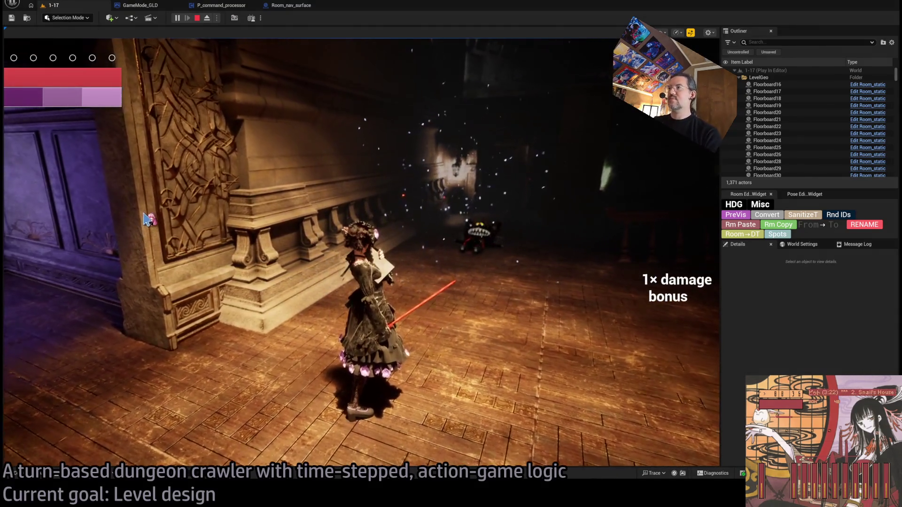
Stop the play session and start a fresh one facing the cat again
left_click(196, 19)
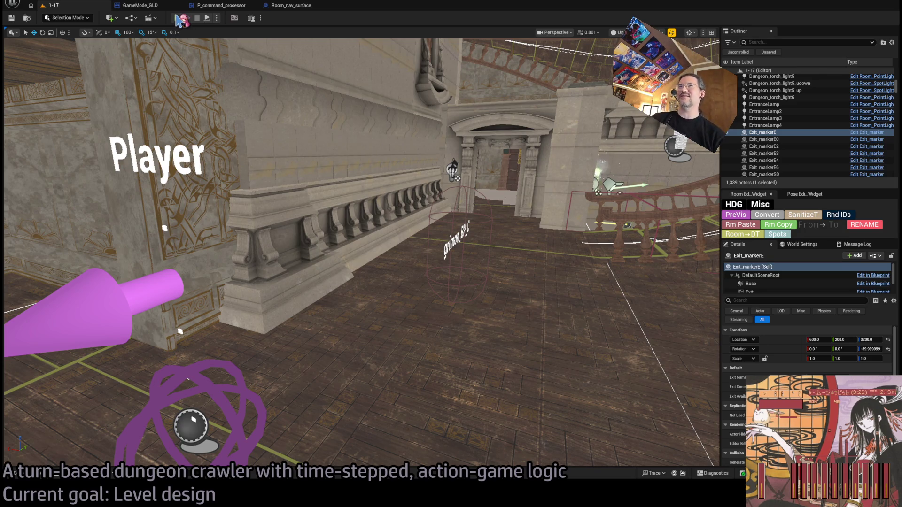
left_click(178, 18)
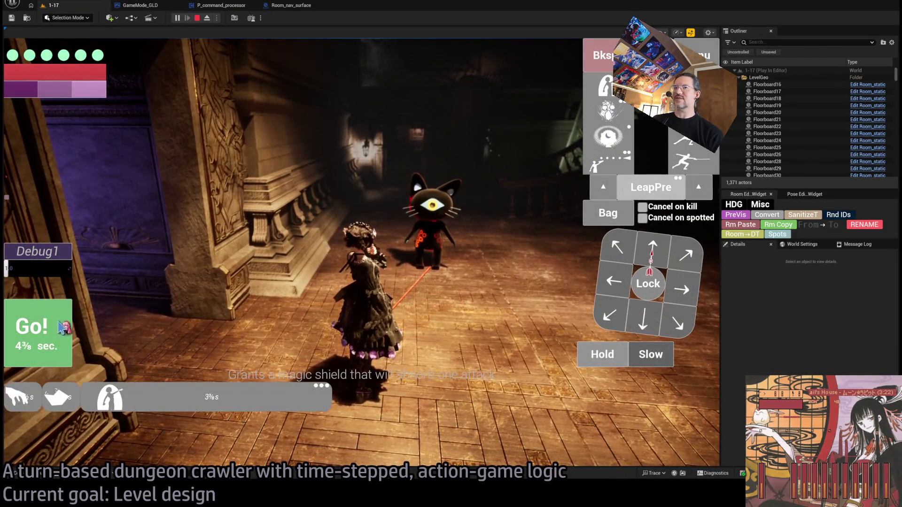
Run several turns moving the character into the next room and down the corridor
left_click(43, 333)
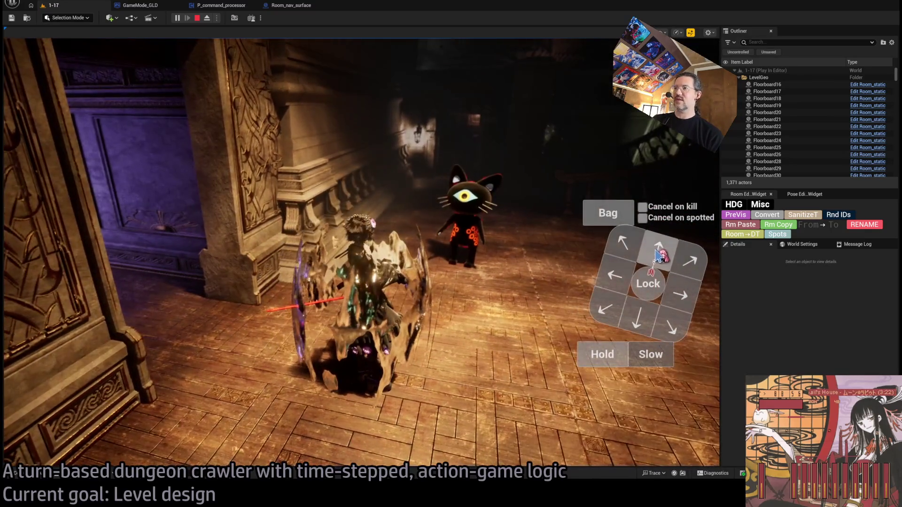
left_click(64, 335)
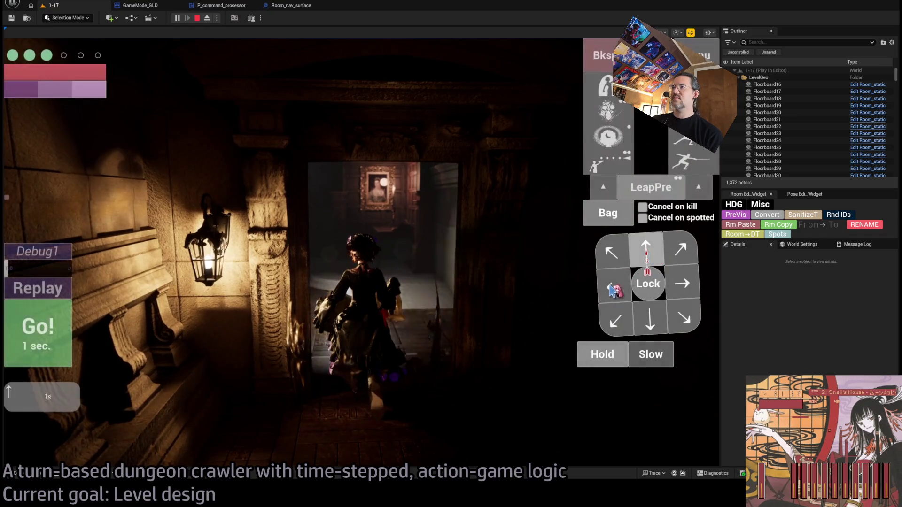
left_click(54, 333)
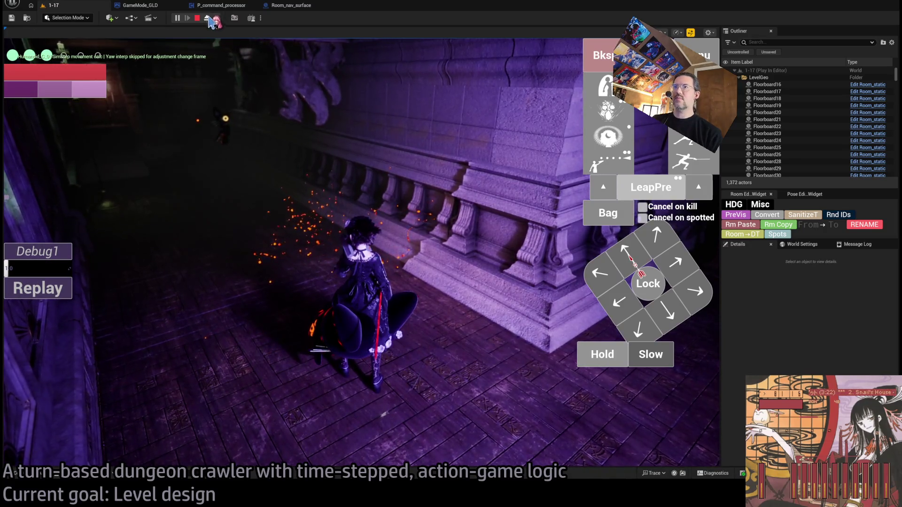
Eject to a free camera and stop Play-in-Editor, returning to level editing
left_click(207, 18)
left_click(202, 21)
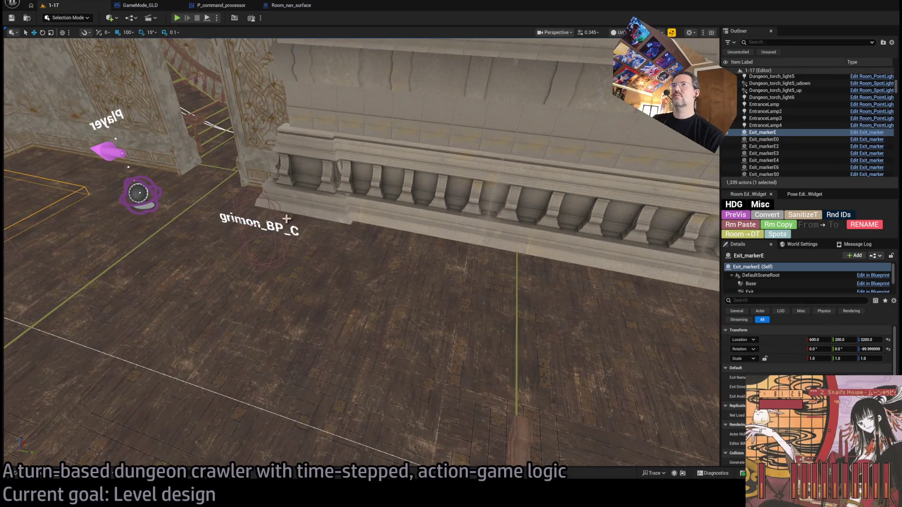
Close the P_command_processor Blueprint and return to the 1-17 level
left_click(292, 5)
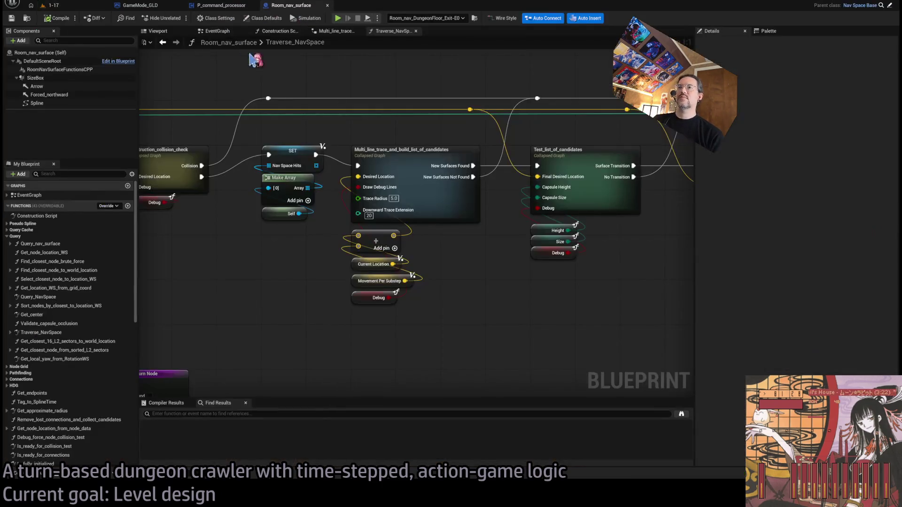
left_click(209, 7)
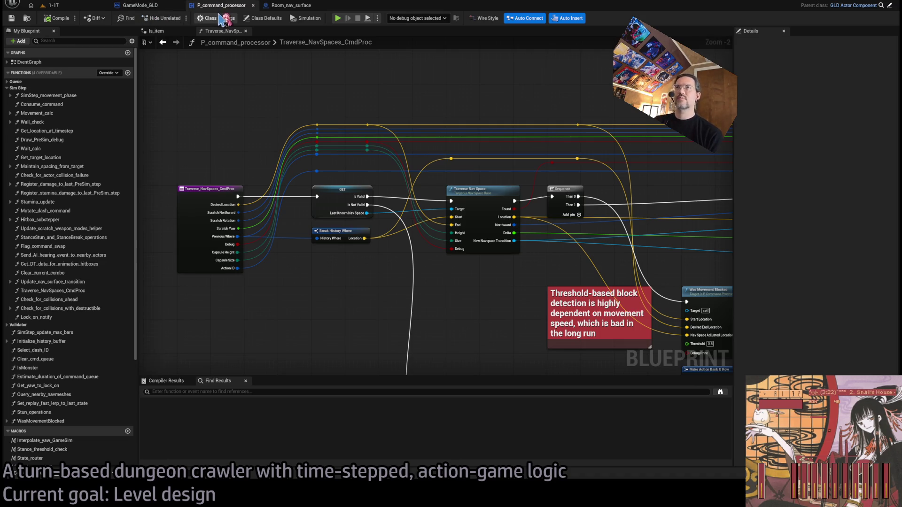
middle_click(223, 10)
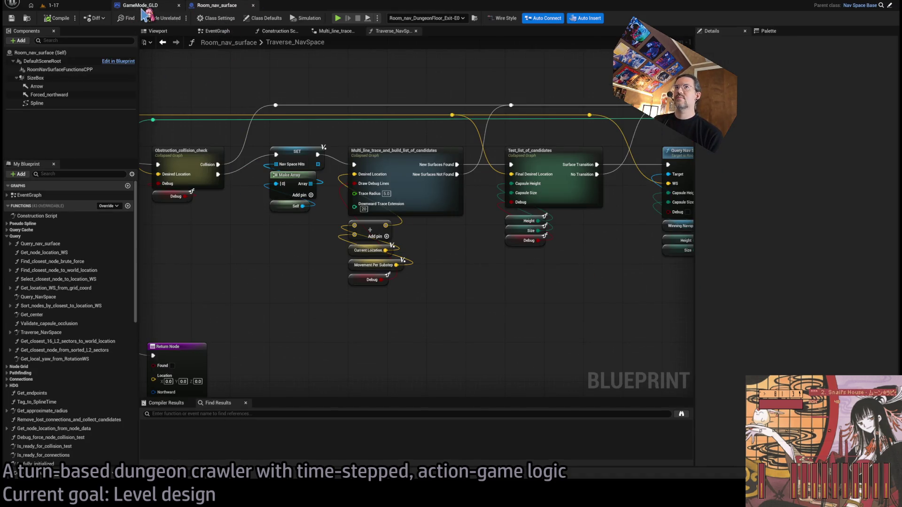
left_click(54, 5)
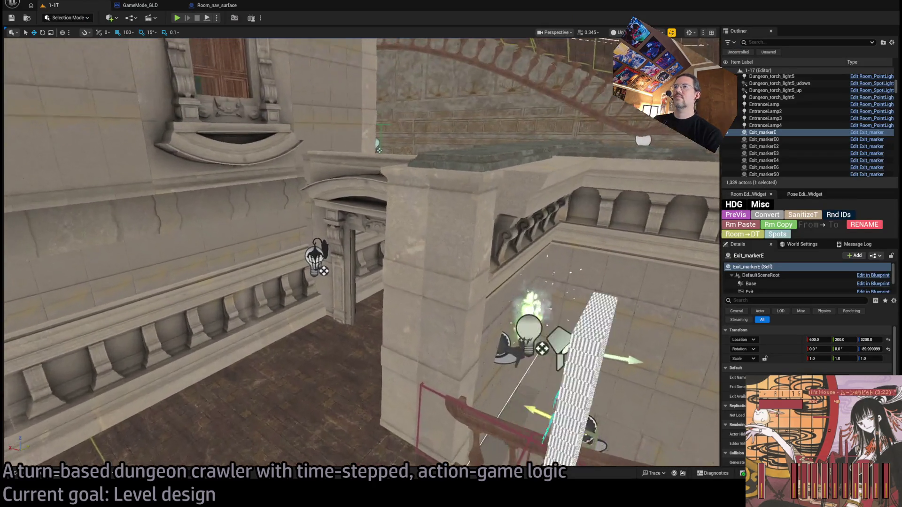
Select the Room_nav_DungeonFloor_Exit-E0 nav surface spline and inspect it framed in view
left_click_drag(361, 254, 361, 212)
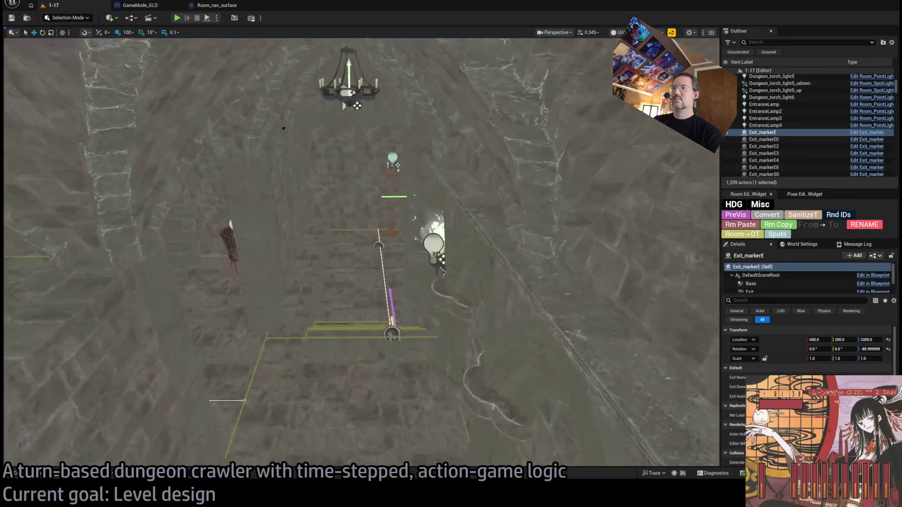
left_click_drag(361, 254, 360, 212)
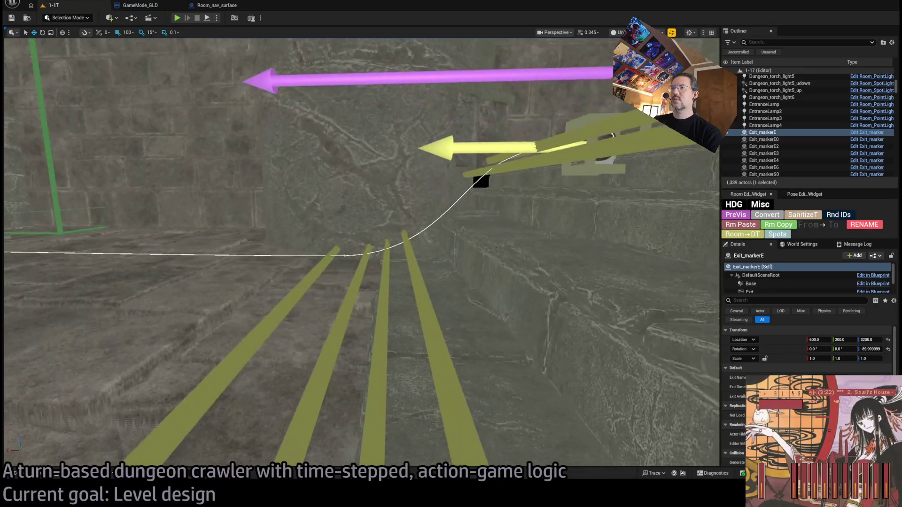
left_click(356, 295)
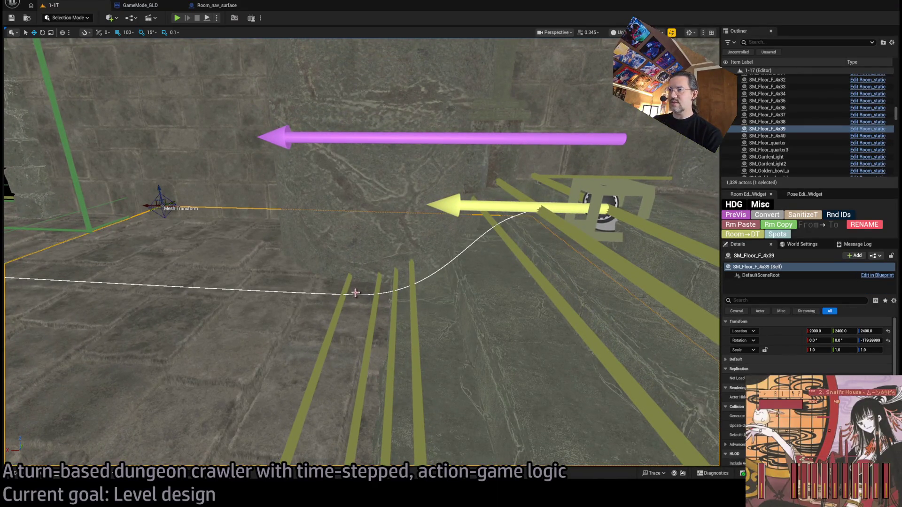
left_click(356, 294)
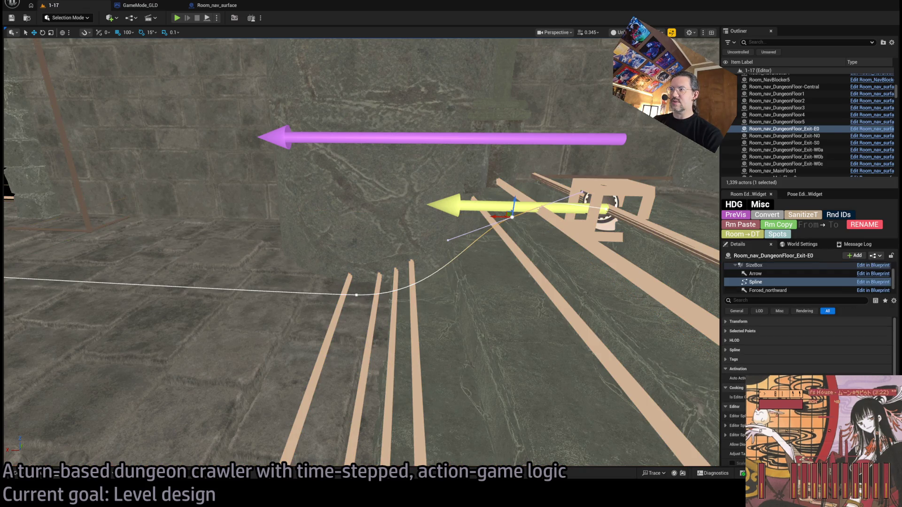
left_click_drag(271, 289, 240, 291)
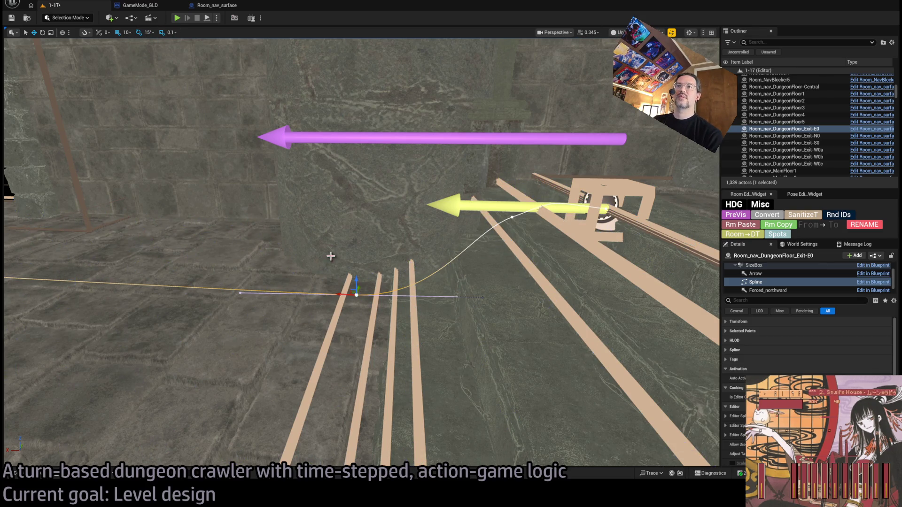
mouse_move(337, 296)
left_mouse_down()
mouse_move(281, 290)
mouse_move(243, 321)
left_mouse_up()
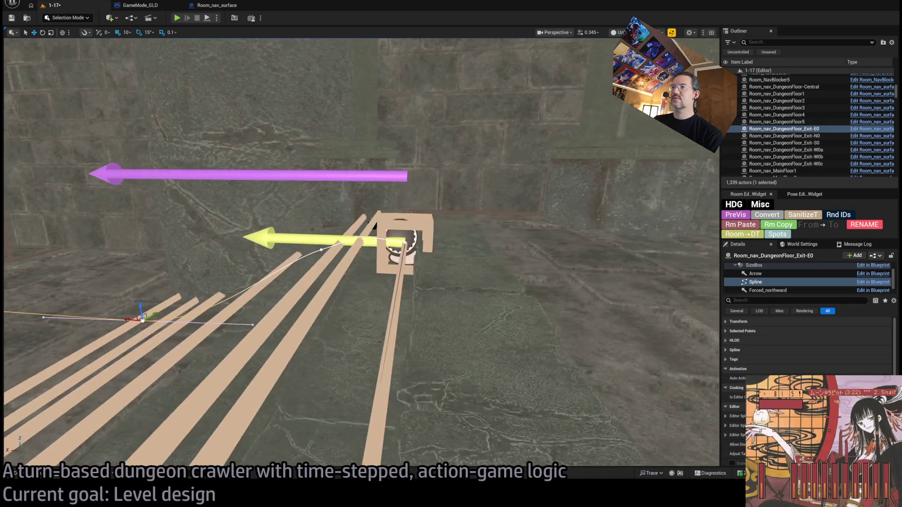
left_click_drag(242, 320, 122, 321)
key("f")
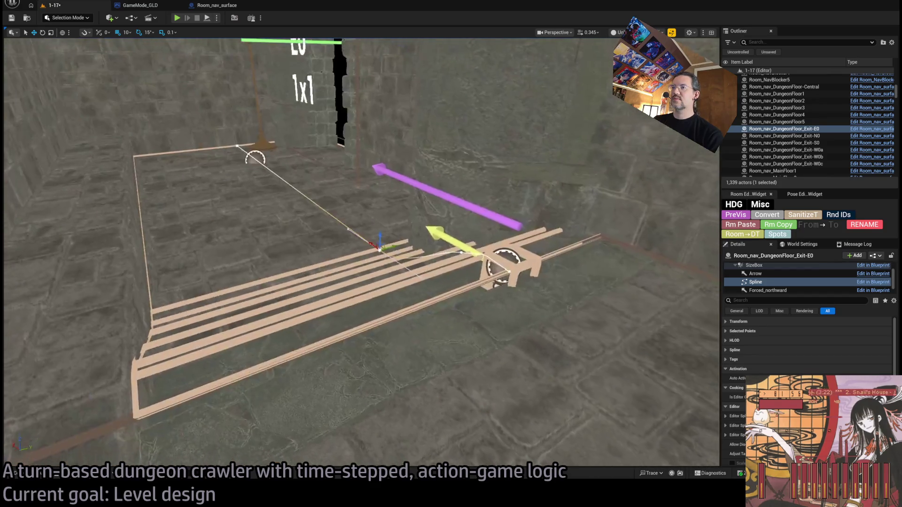
Fly toward the Exit W1 marker, select Spawn_marker and view its PatrolPath component
left_click_drag(251, 111, 251, 110)
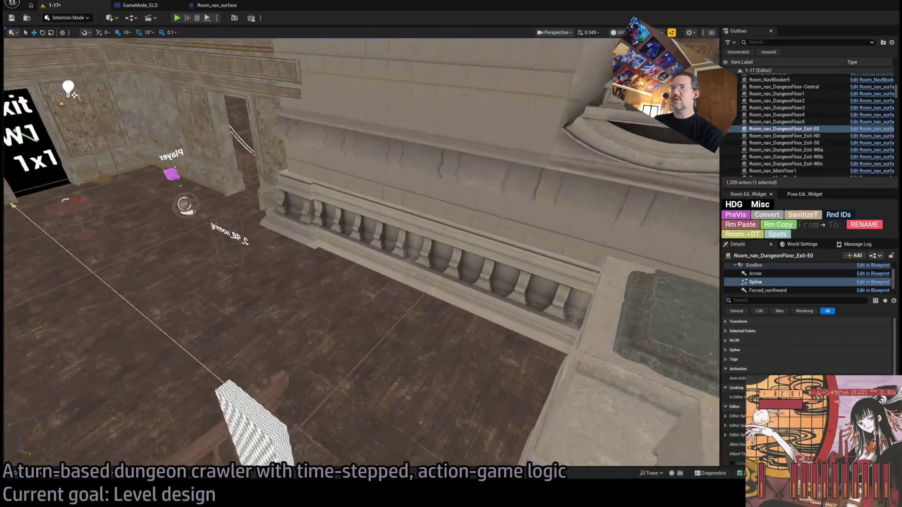
left_click_drag(270, 214, 270, 214)
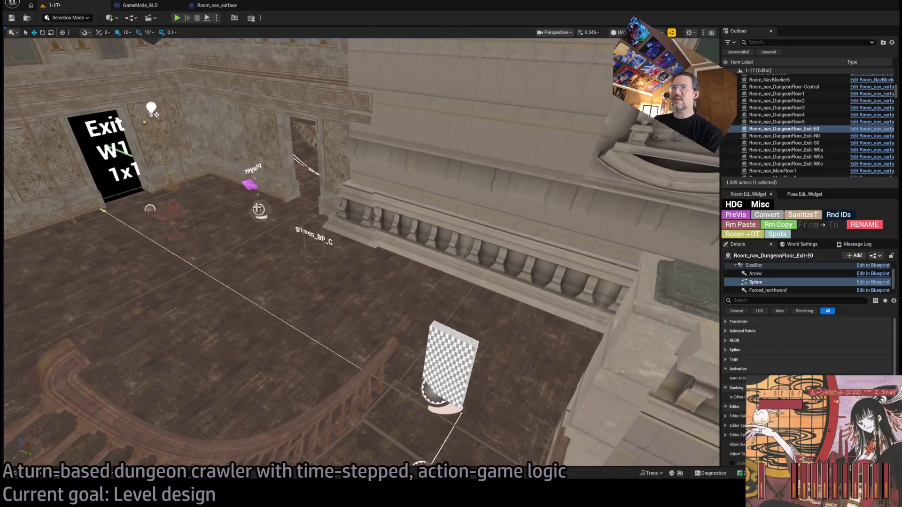
left_click(264, 212)
left_click(757, 288)
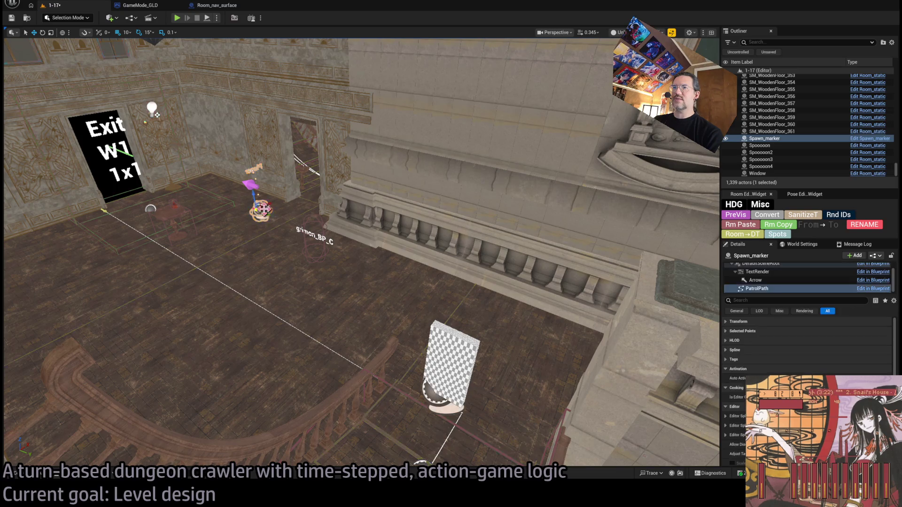
Lower the Spawn_marker onto the floor at about X 1460.6, Y 2104.6, Z 2480
key("Up")
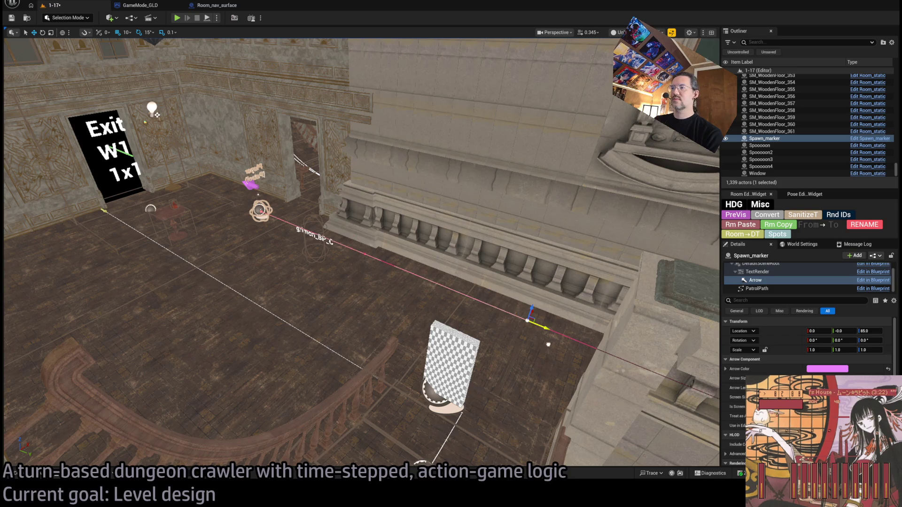
left_click(270, 192)
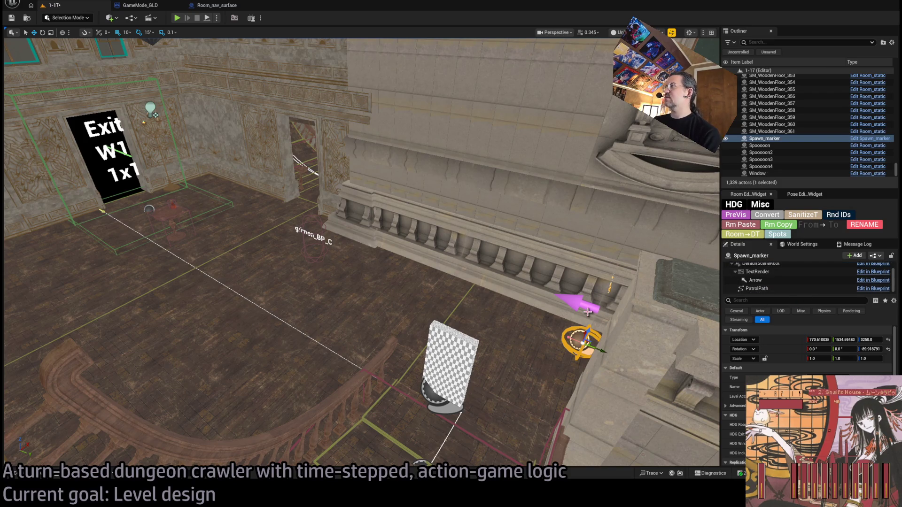
key("f")
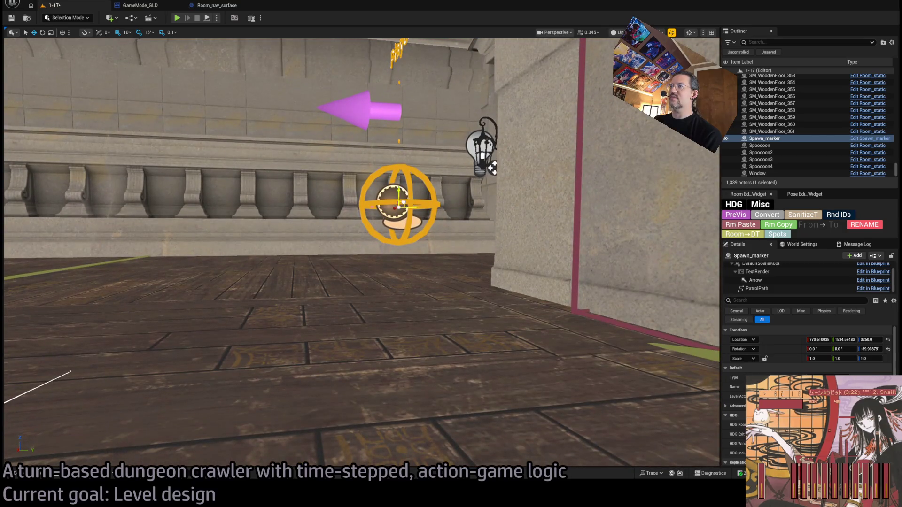
key("f")
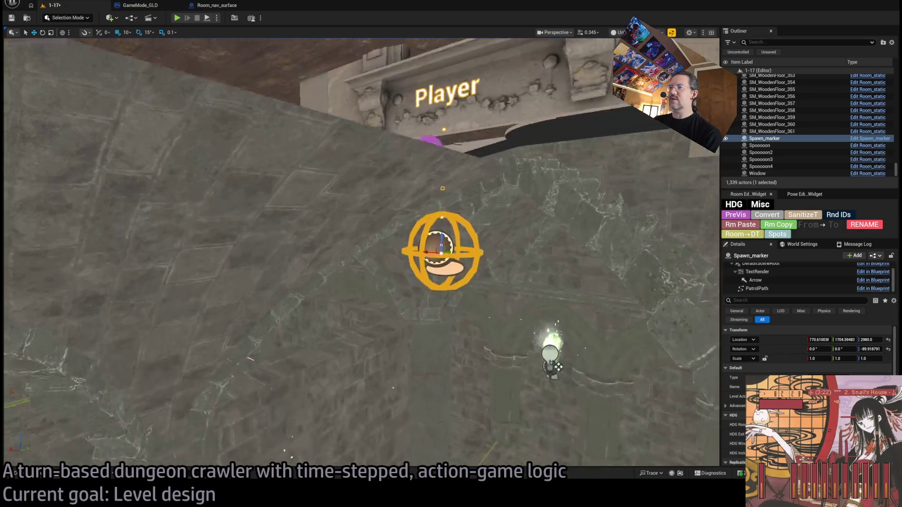
left_click_drag(454, 240, 516, 256)
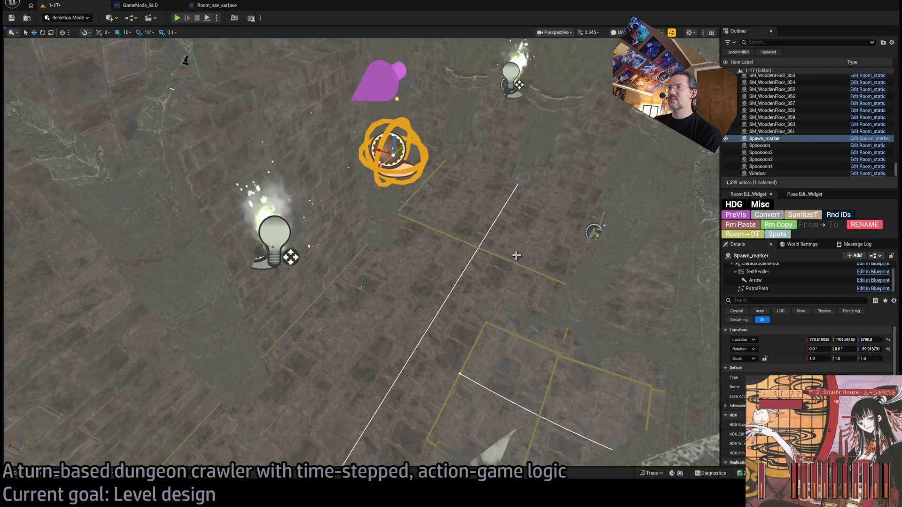
left_click_drag(394, 141, 387, 233)
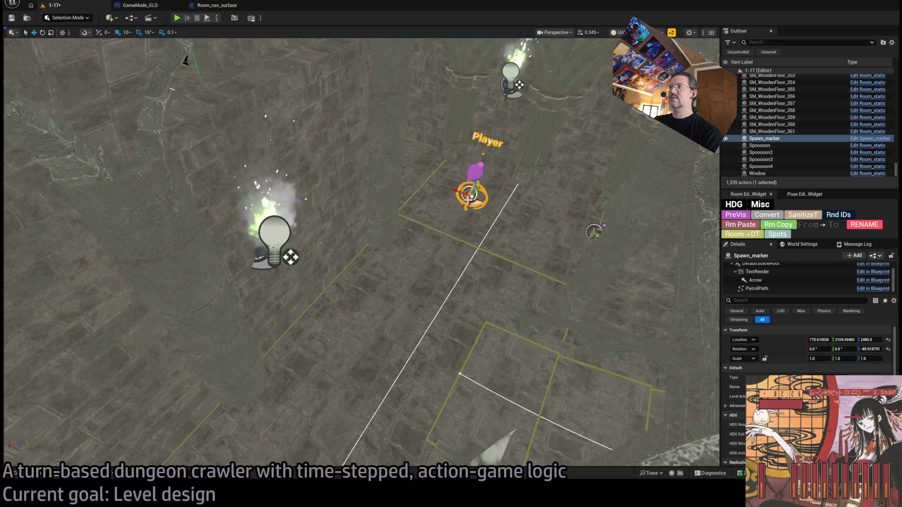
key("f")
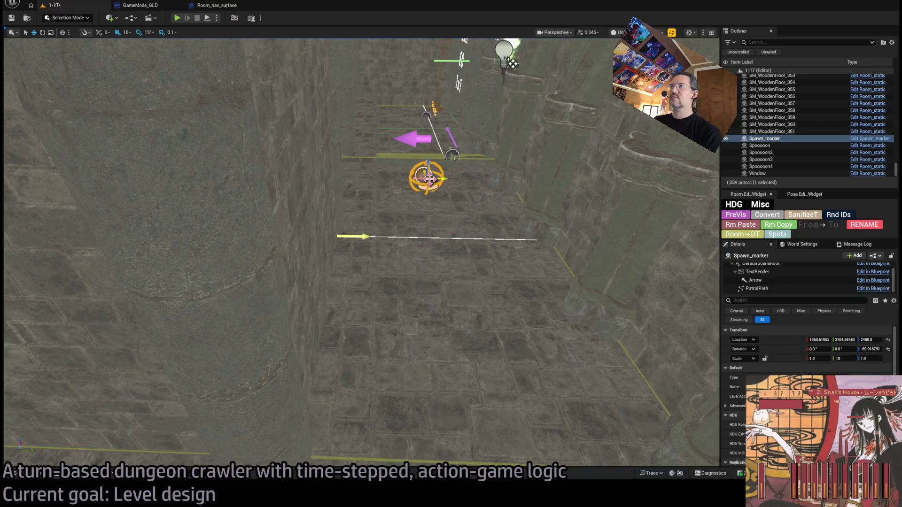
Run a quick test play with Alt+P, end it, and start flying to another room
key("alt+p")
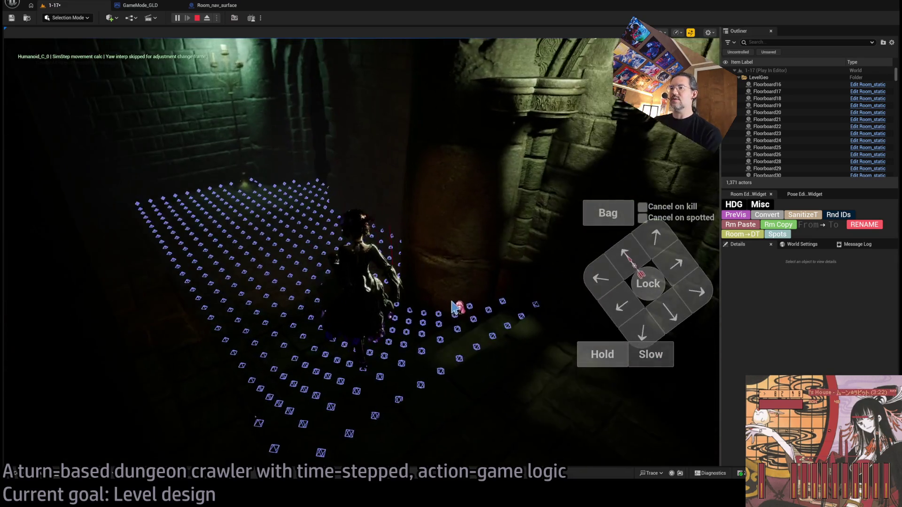
key("Escape")
key("w")
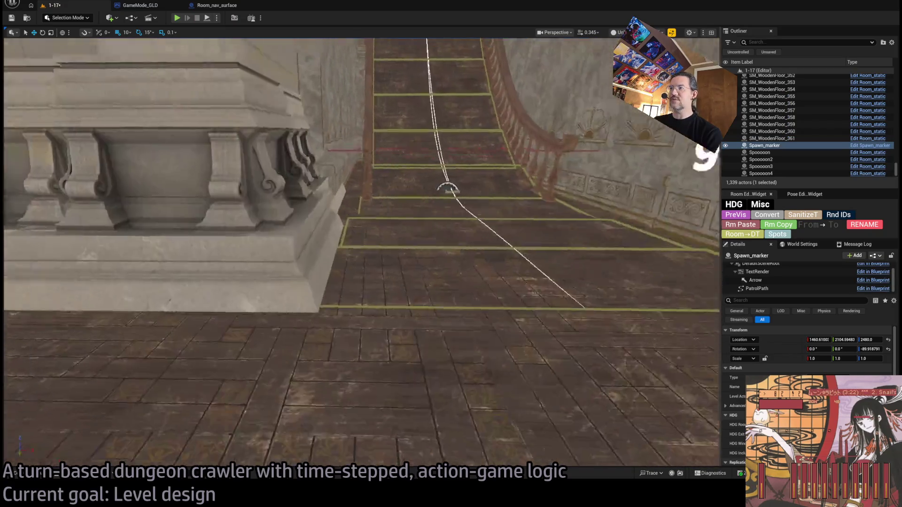
Fly over the Spawn_marker at about (1530.6, 2004.6) and run another test play
key("w")
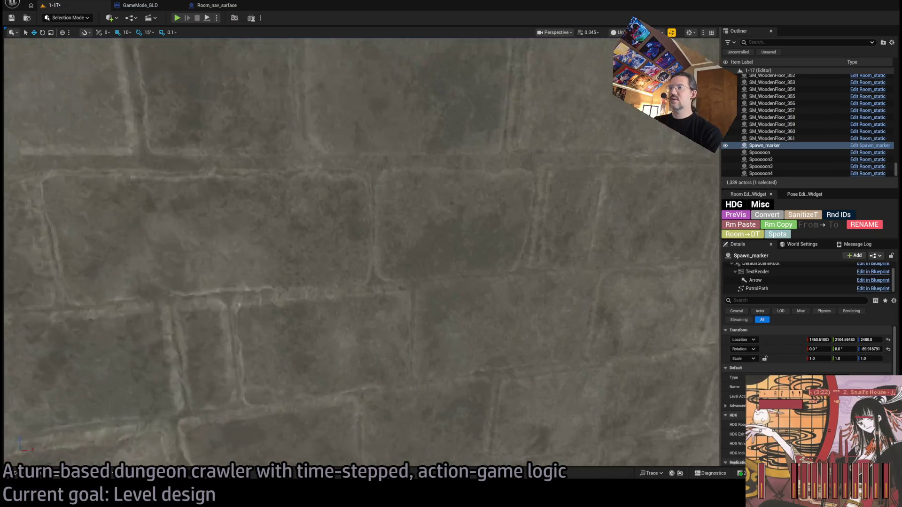
key("w")
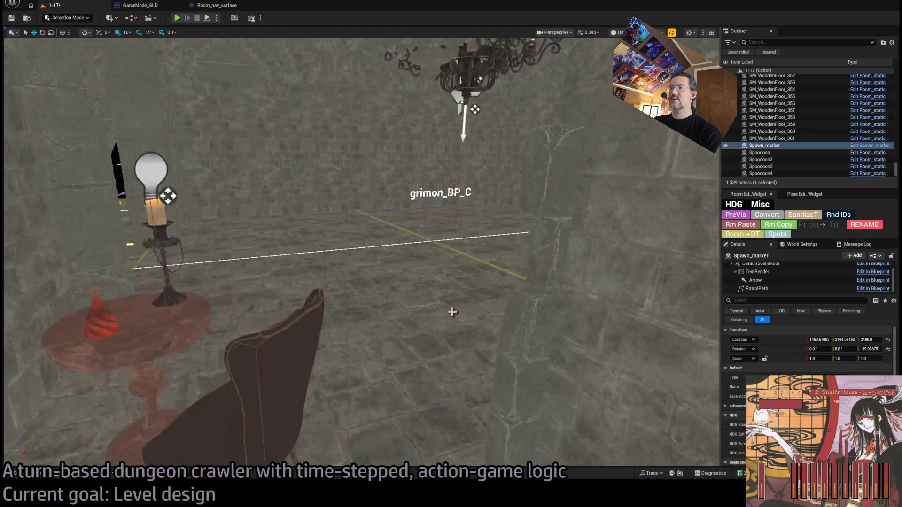
key("s")
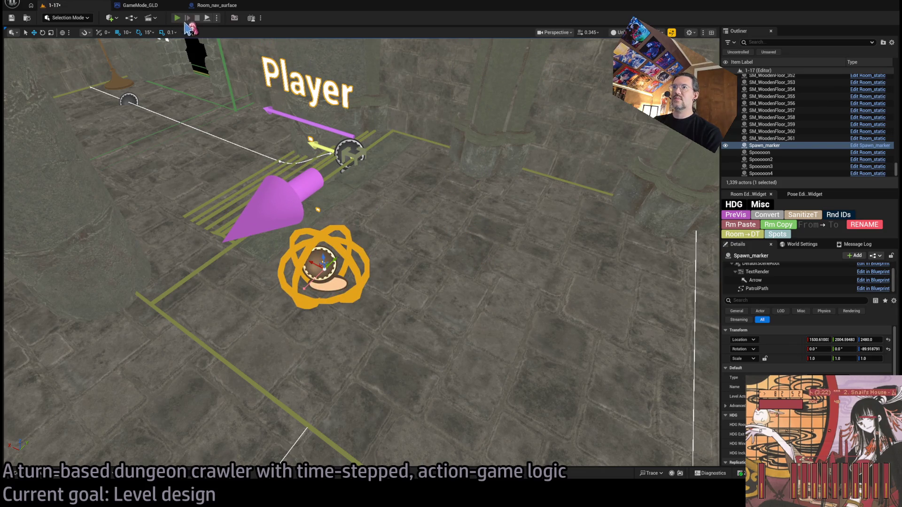
key("alt+p")
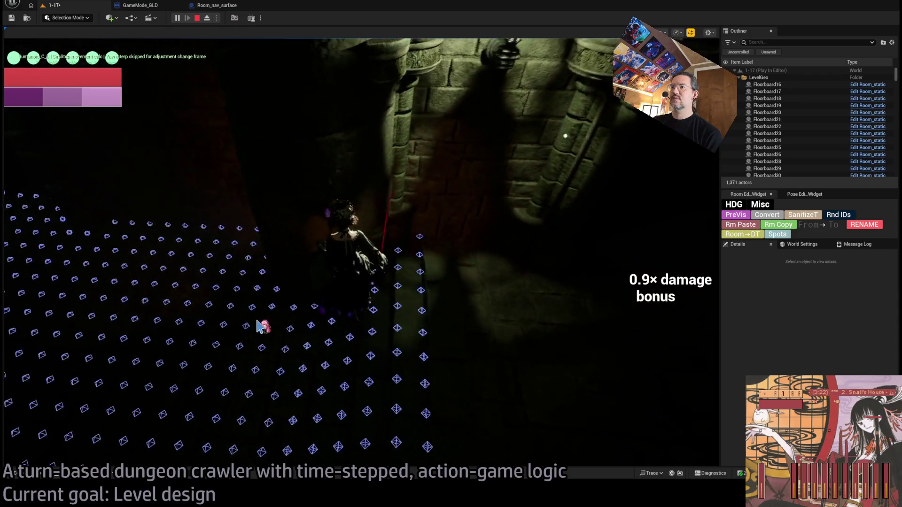
key("Escape")
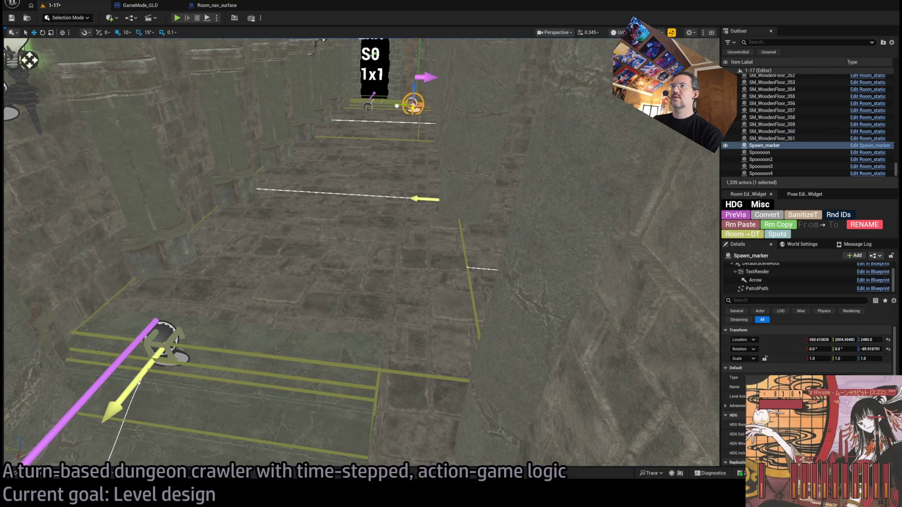
Shift Spawn_marker to about (570.6, 2084.6) near the S0 exit sign and test-play it
key("f")
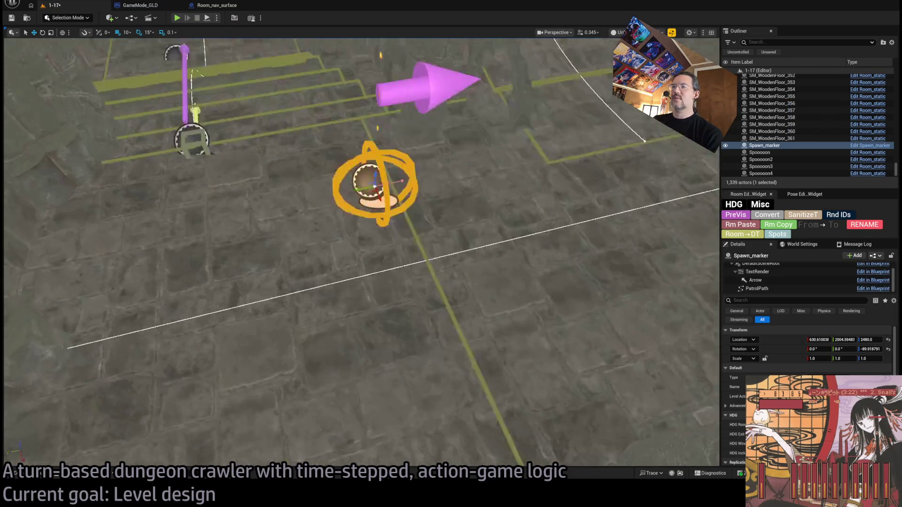
left_click_drag(413, 175, 309, 134)
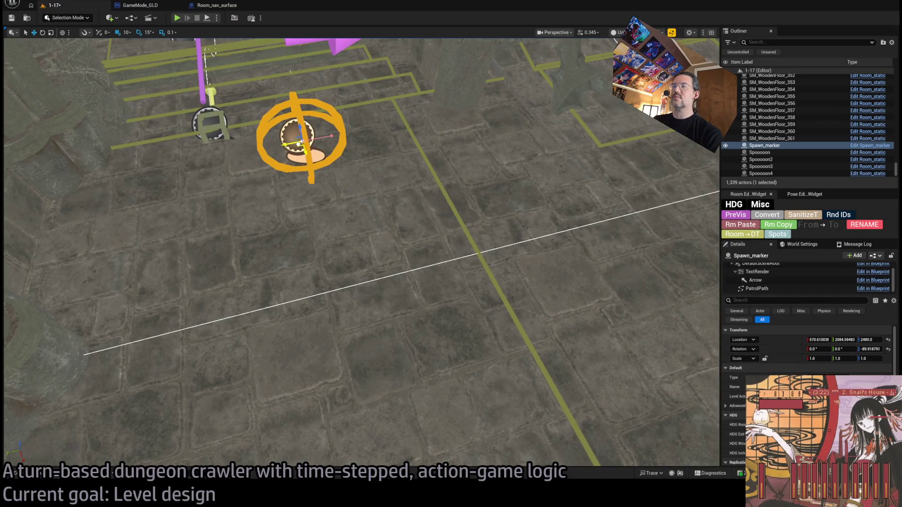
left_click_drag(366, 211, 188, 27)
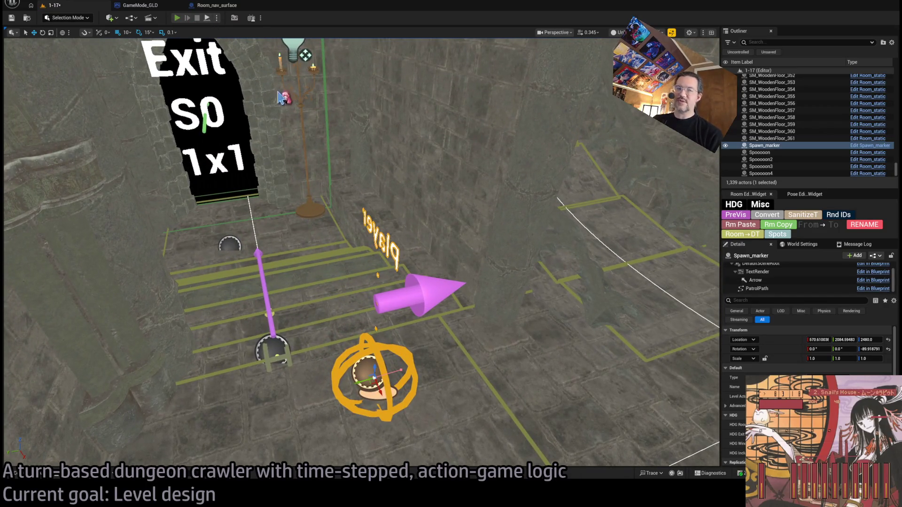
key("alt+p")
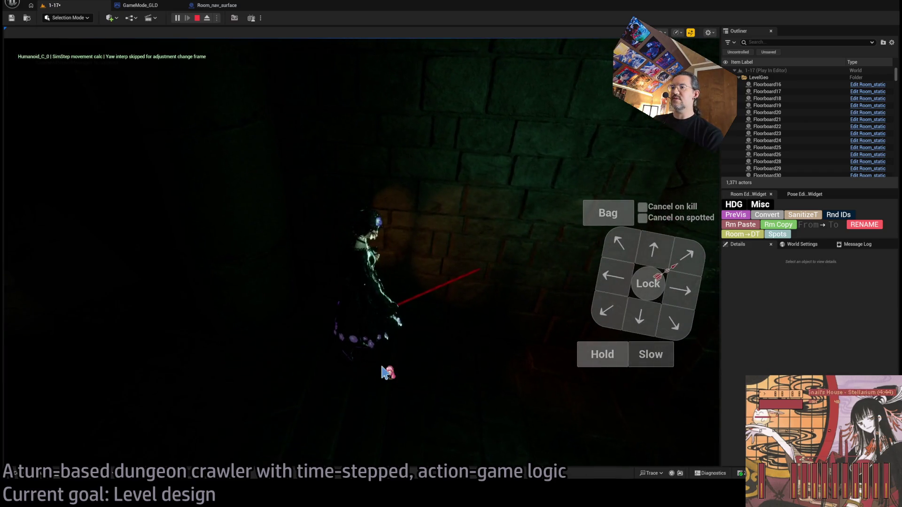
key("Escape")
key("f")
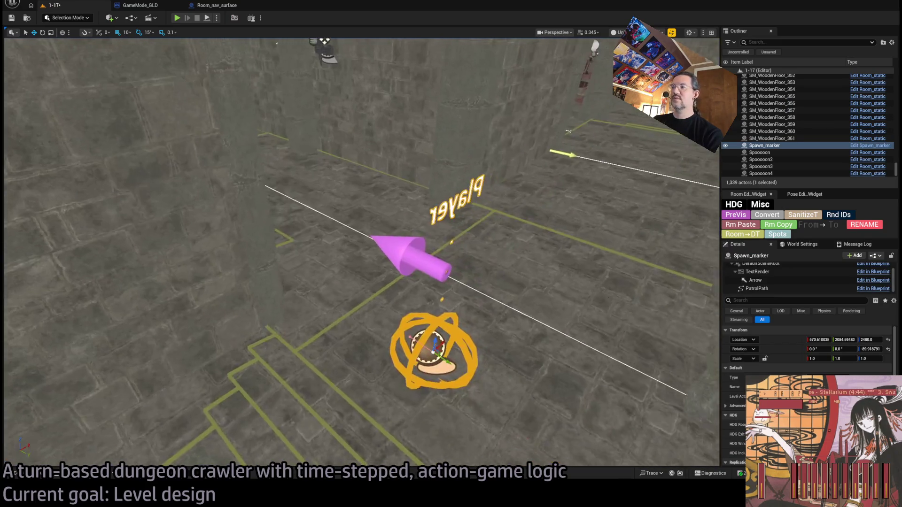
Drag Spawn_marker across the floor to about X 740.6, Y 665 by the arched doorway
left_click_drag(360, 253, 361, 253)
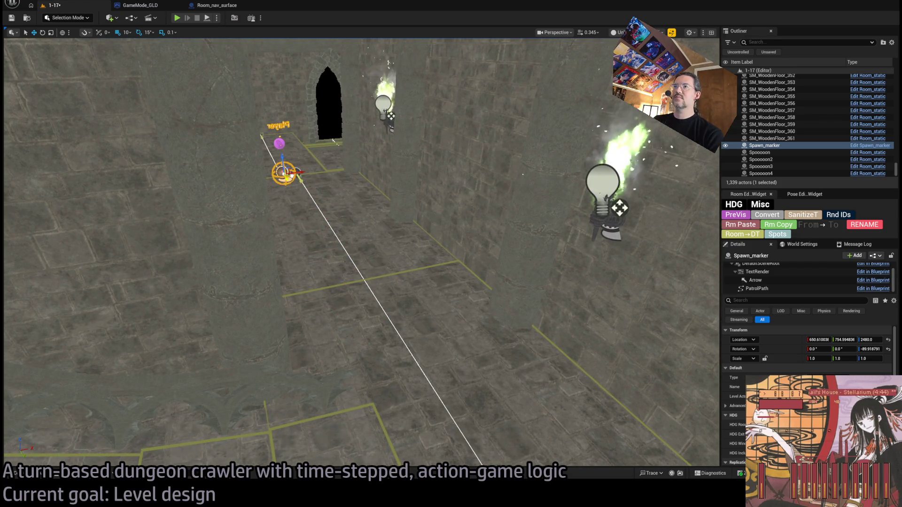
left_click_drag(284, 173, 279, 164)
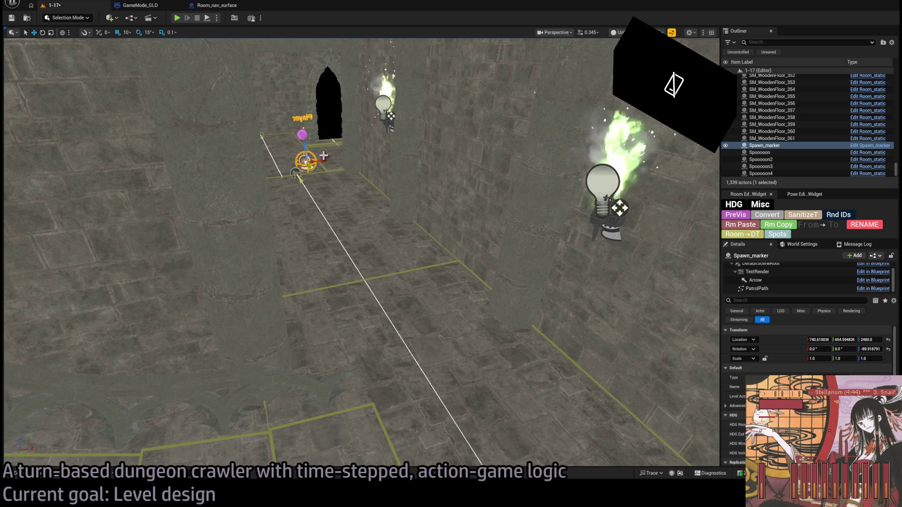
left_click_drag(232, 327, 281, 380)
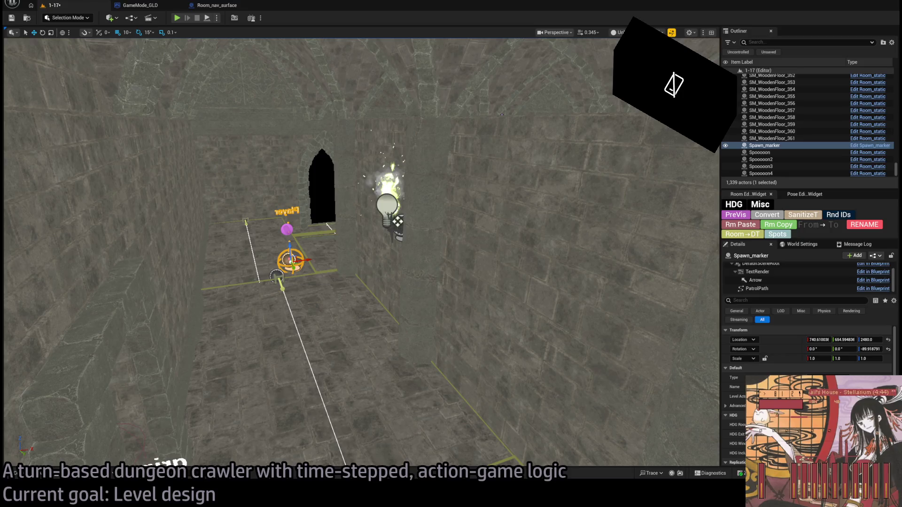
Fly through the doorway, return to Spawn_marker now at Y 495, and start a test play
key("w")
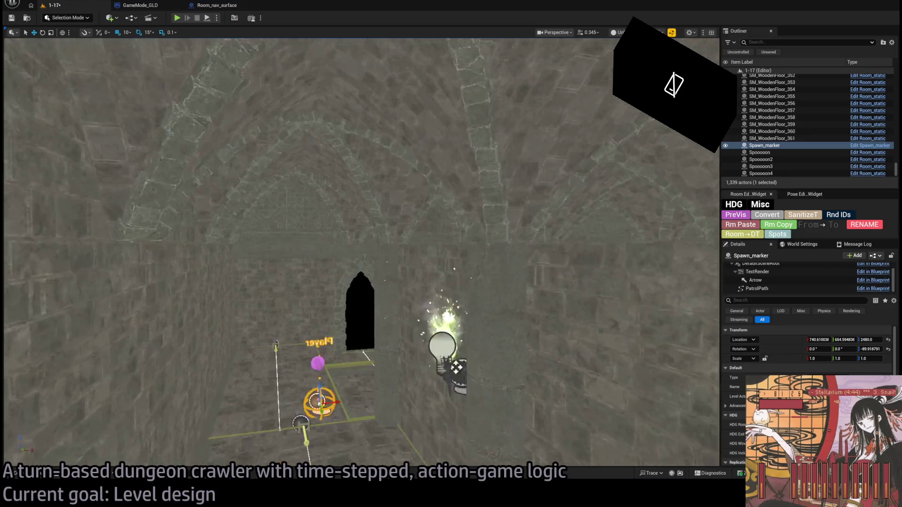
key("w")
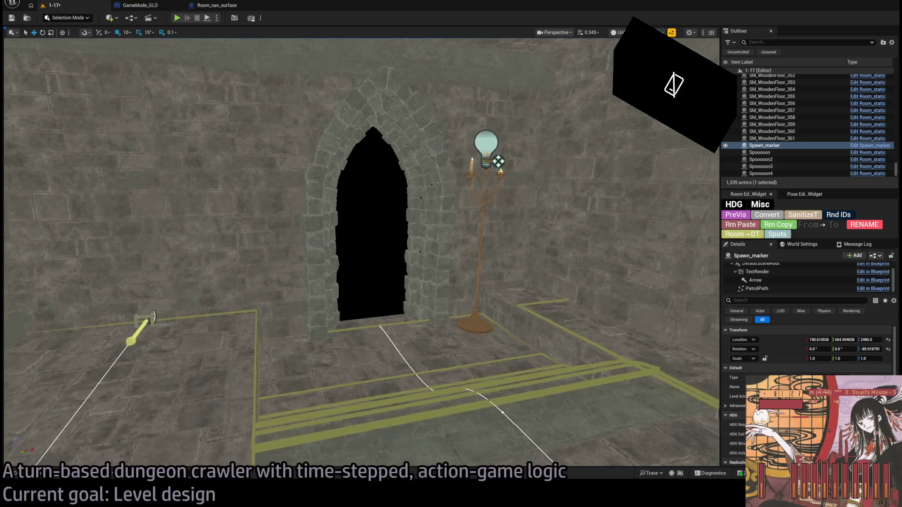
key("d")
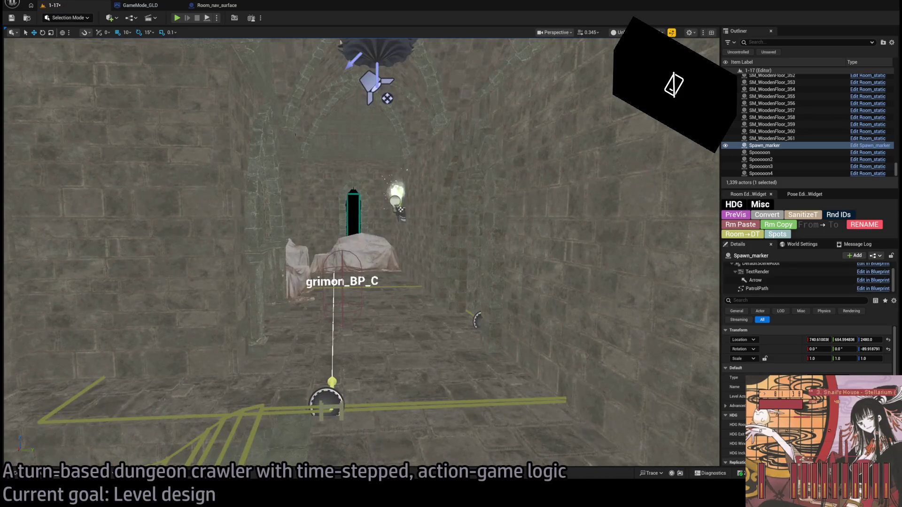
key("f")
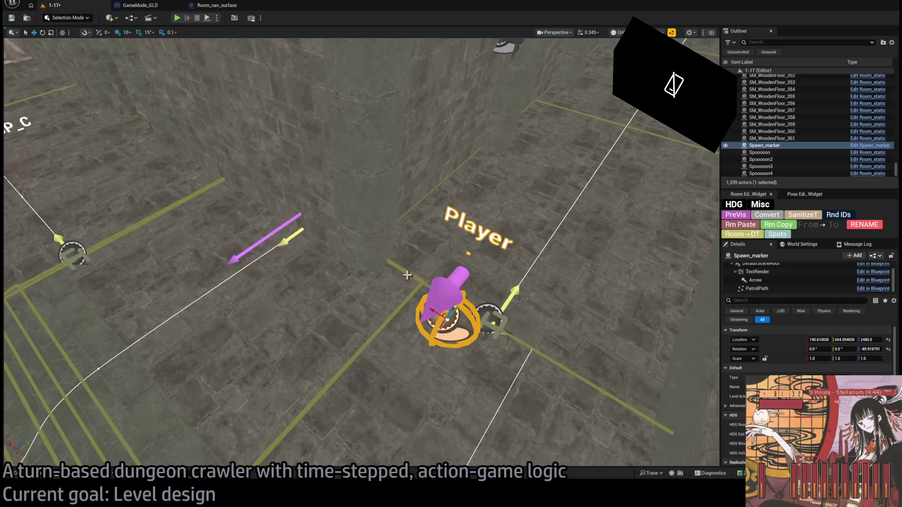
left_click_drag(456, 310, 345, 263)
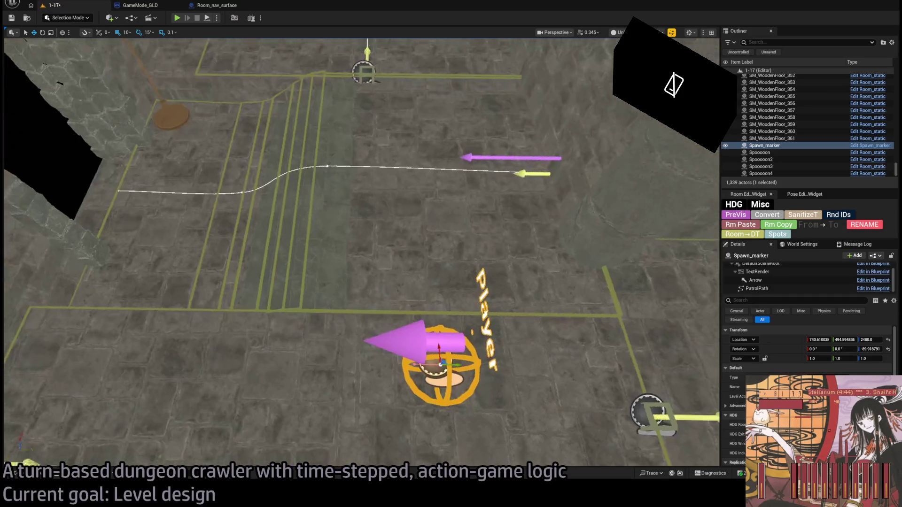
left_click(176, 18)
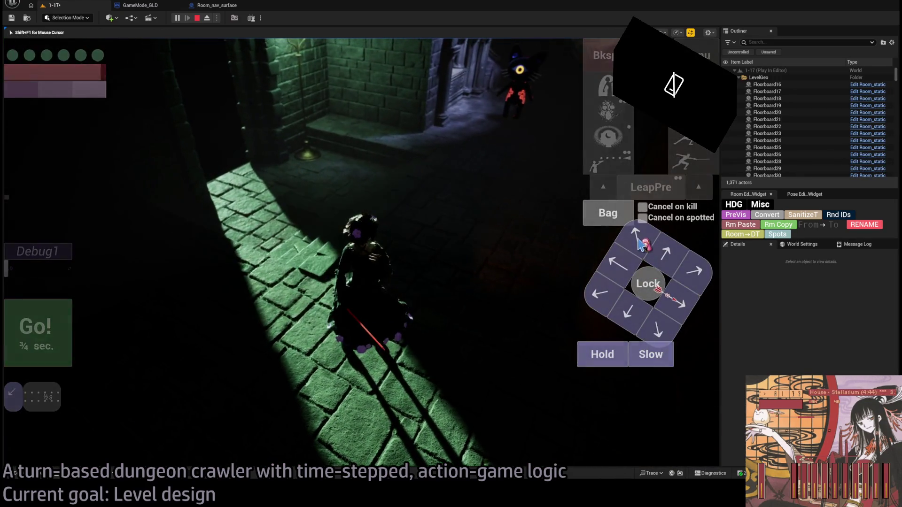
Move the character once toward the cat enemy, then end the test play
left_click(60, 325)
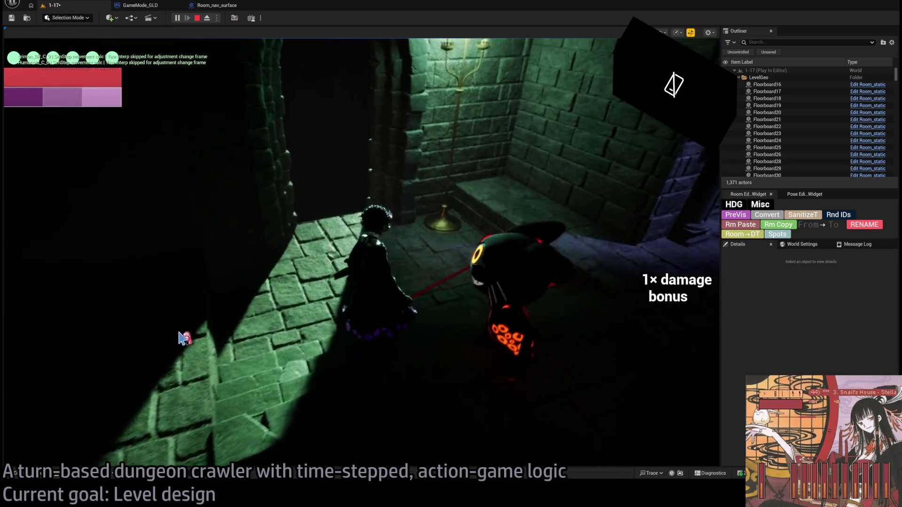
key("Escape")
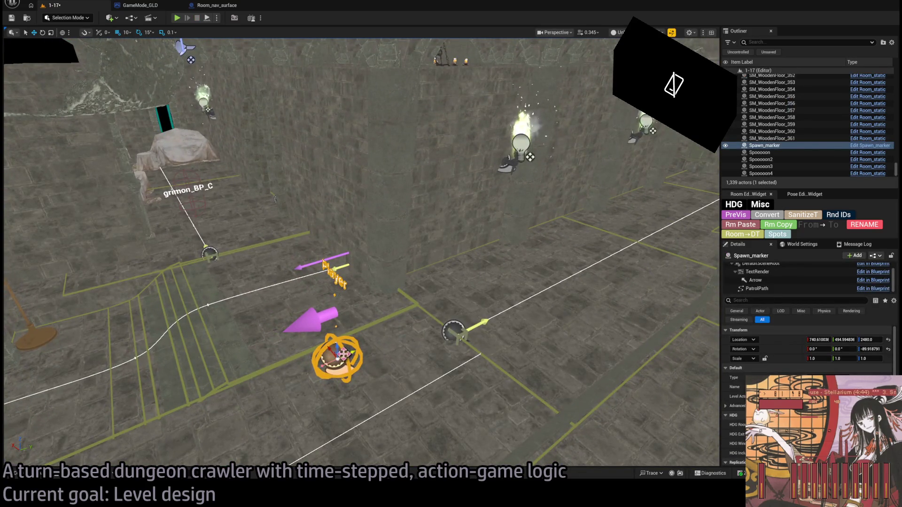
Move the spawn marker next to the pillar and start a test run of the level
left_click_drag(338, 354, 394, 162)
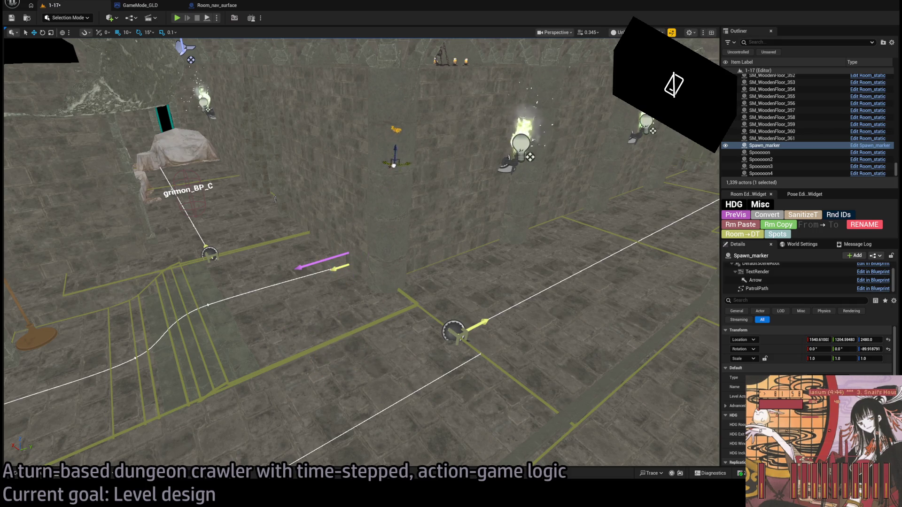
key("f")
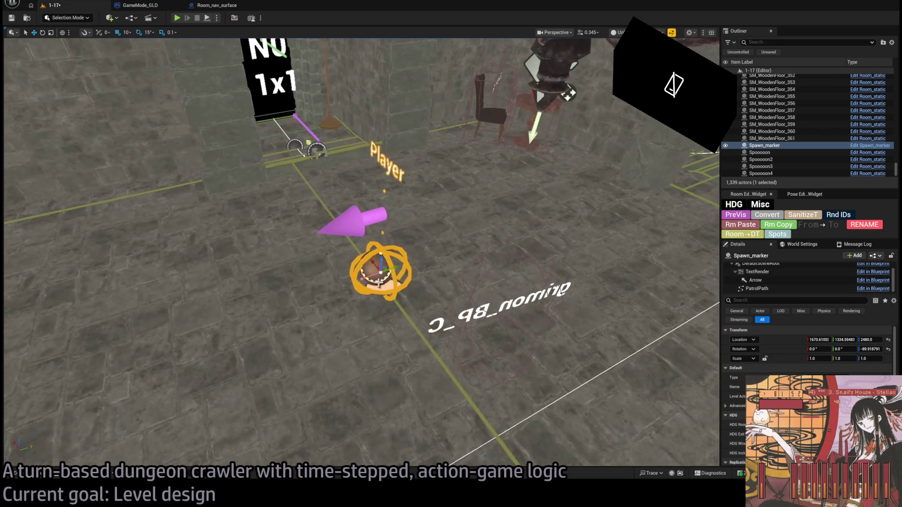
left_click_drag(380, 272, 300, 163)
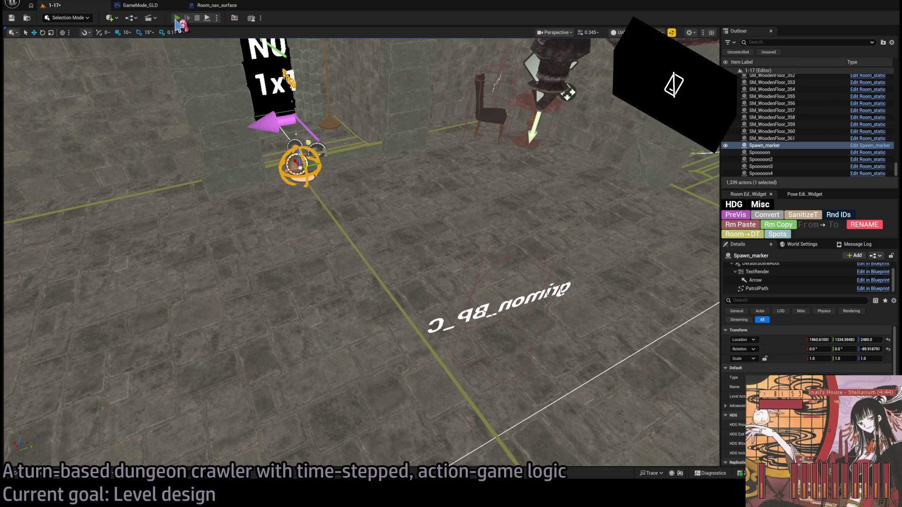
key("alt+p")
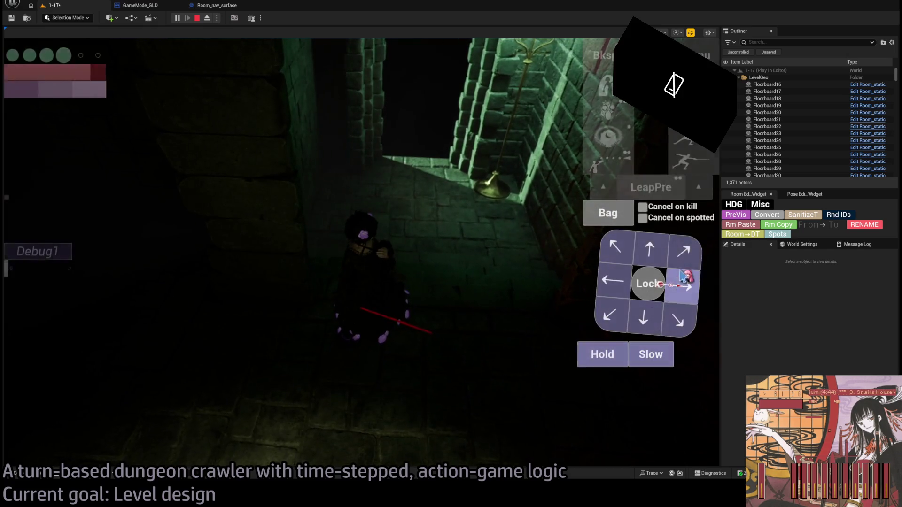
Walk the character a couple of steps by the coat stand, then stop the test run and return to editing
left_click(684, 253)
left_click(64, 324)
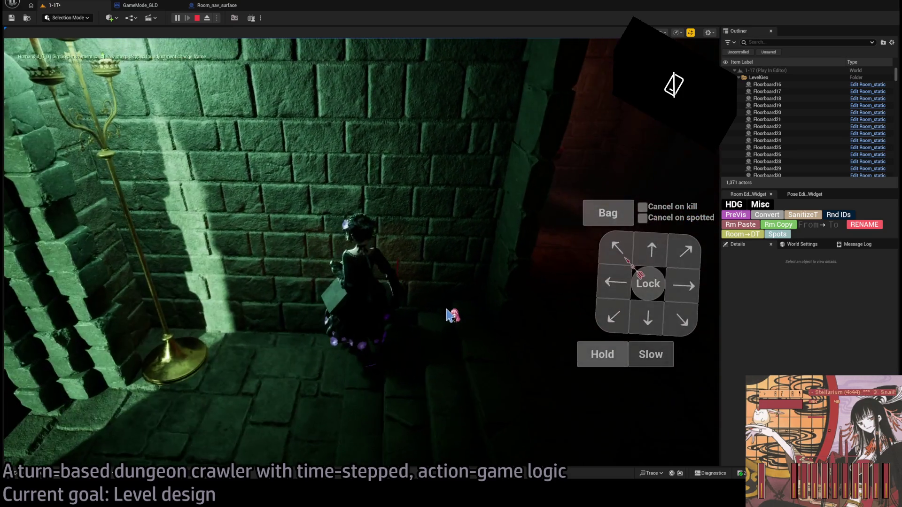
key("Escape")
left_click_drag(566, 110, 566, 110)
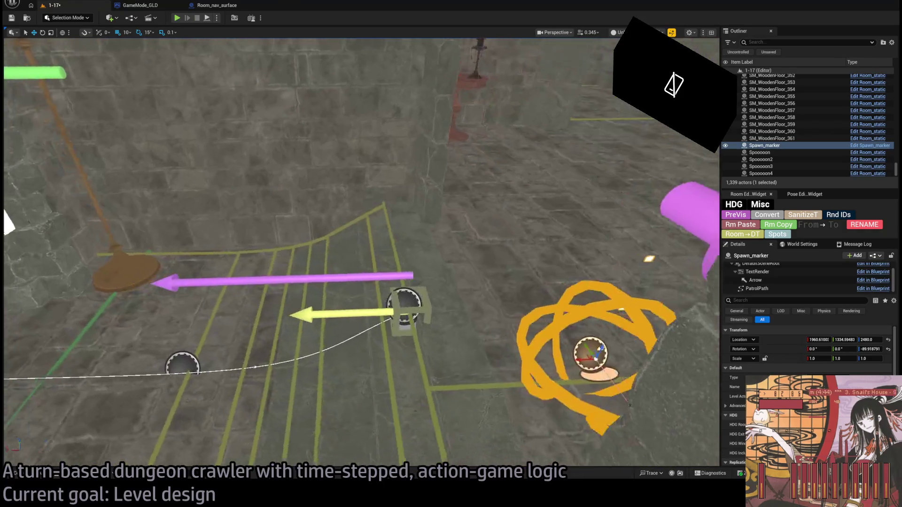
Select the Room_nav_DungeonFloor_Exit-N0 nav surface and fly lower over the room to inspect it
left_click(416, 288)
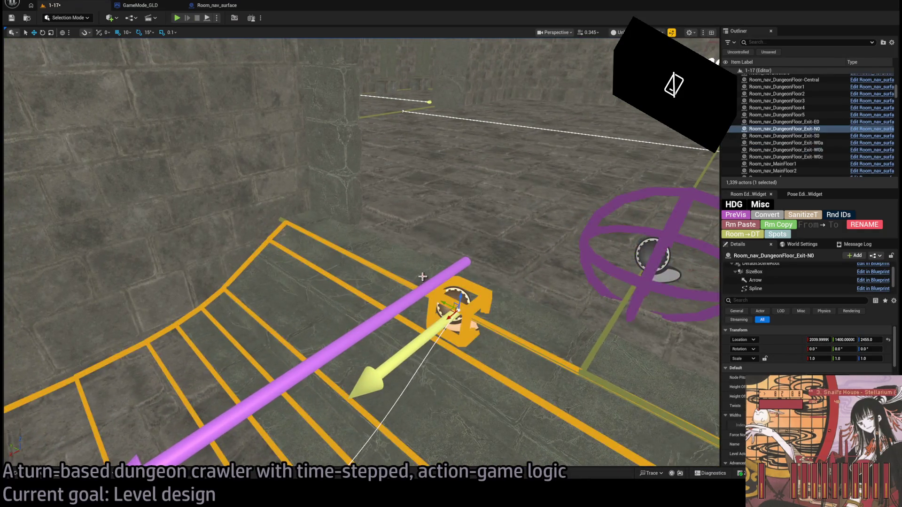
left_click_drag(361, 252, 360, 253)
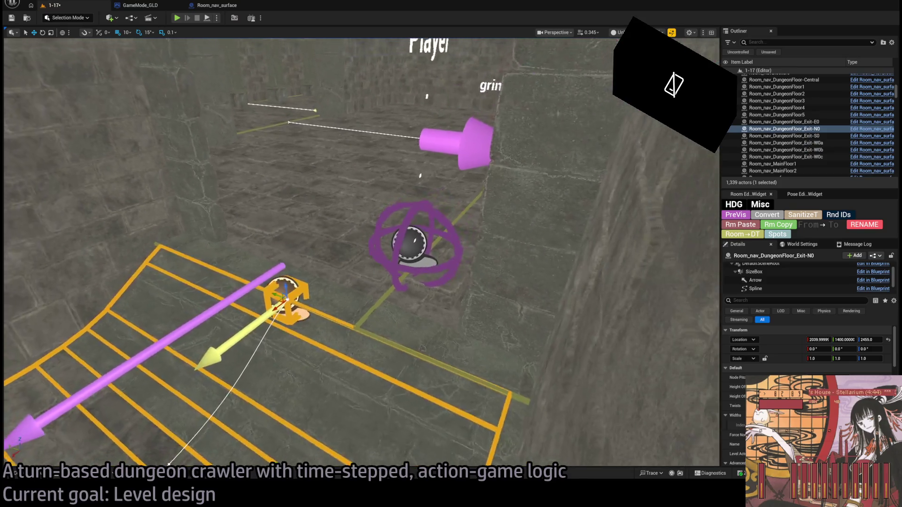
left_click_drag(291, 143, 269, 260)
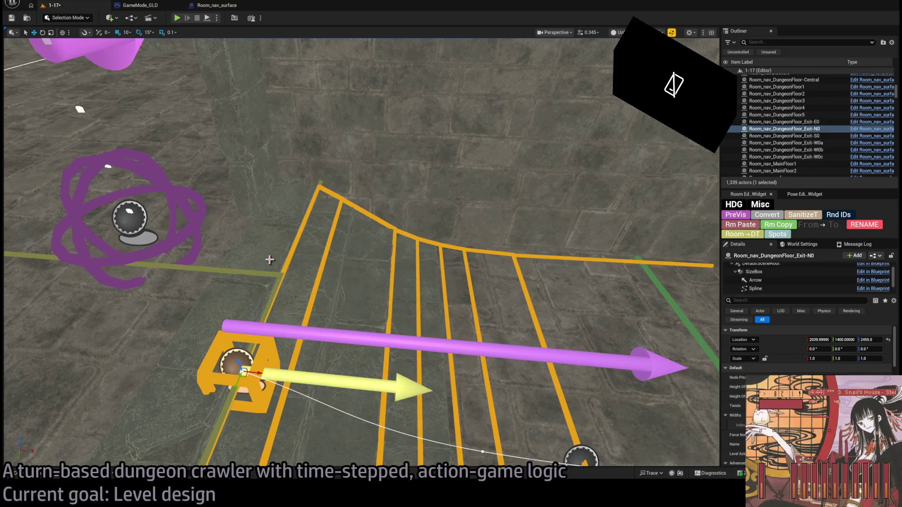
left_click(176, 17)
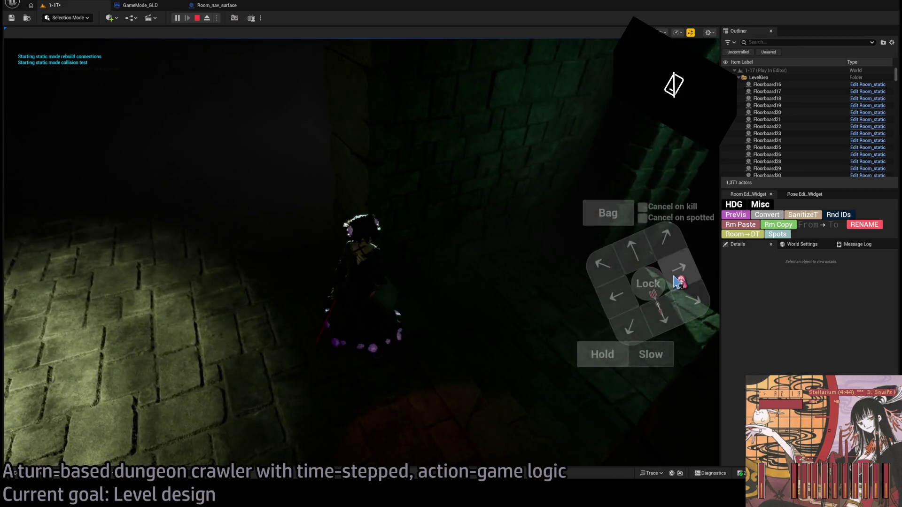
left_click(678, 283)
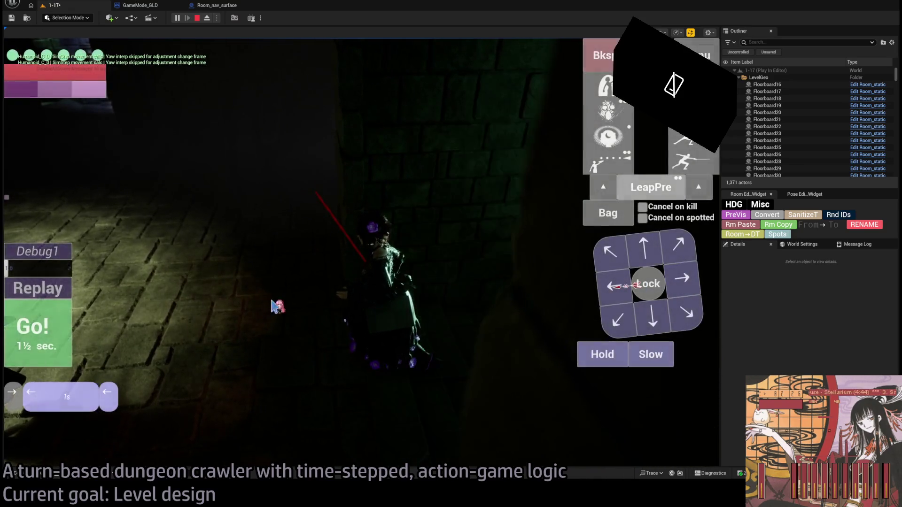
left_click(63, 338)
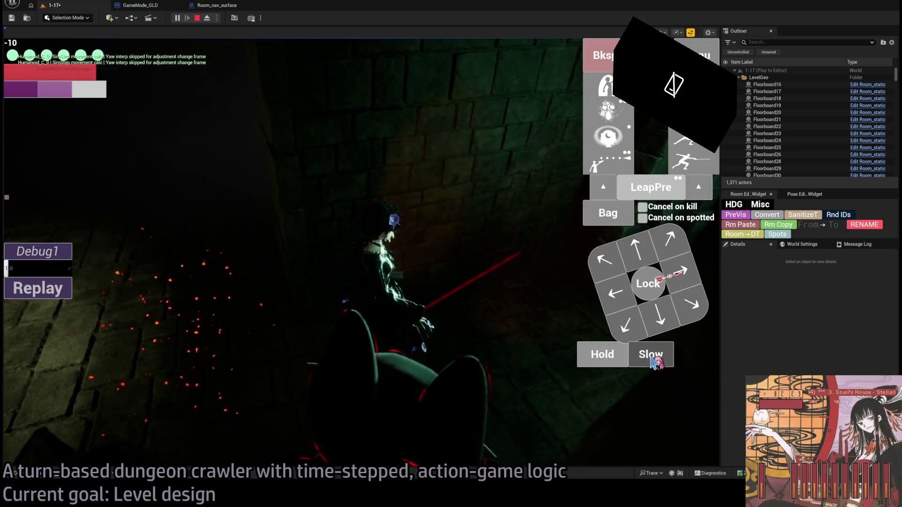
left_click(650, 355)
left_click(54, 335)
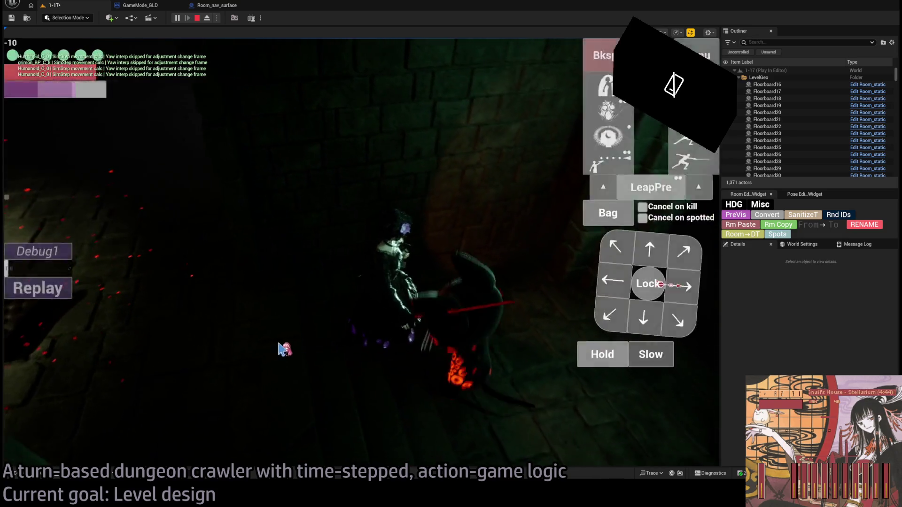
left_click(197, 18)
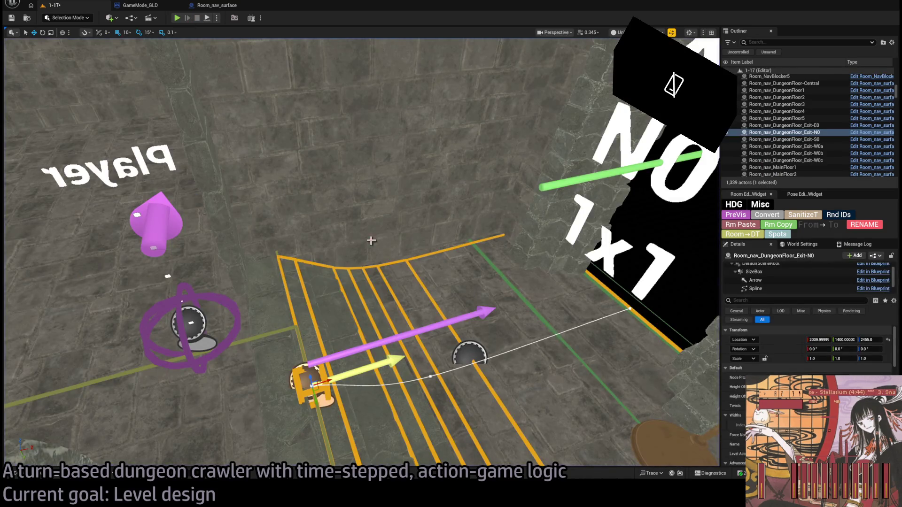
Swing the view around the Exit-N0 nav surface and start a fresh test run
left_click_drag(371, 240, 395, 233)
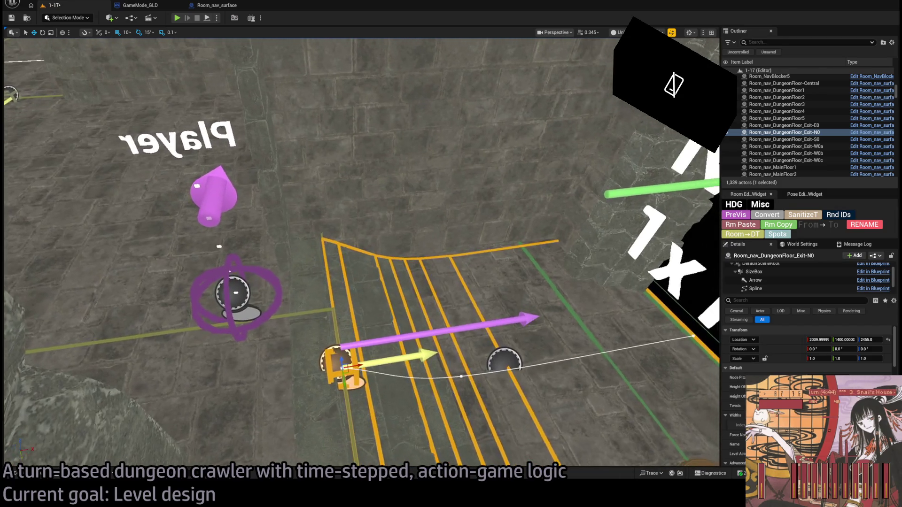
mouse_move(361, 282)
left_mouse_down()
mouse_move(381, 254)
mouse_move(381, 226)
left_mouse_up()
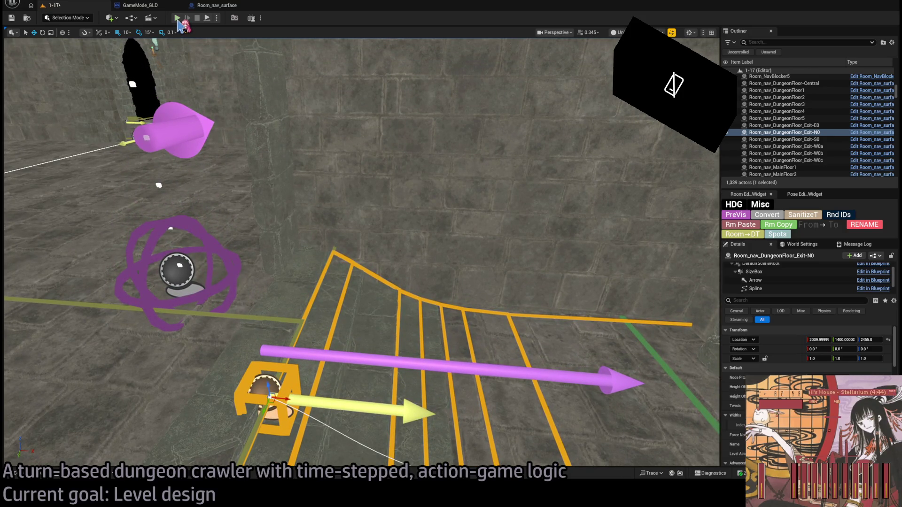
key("alt+p")
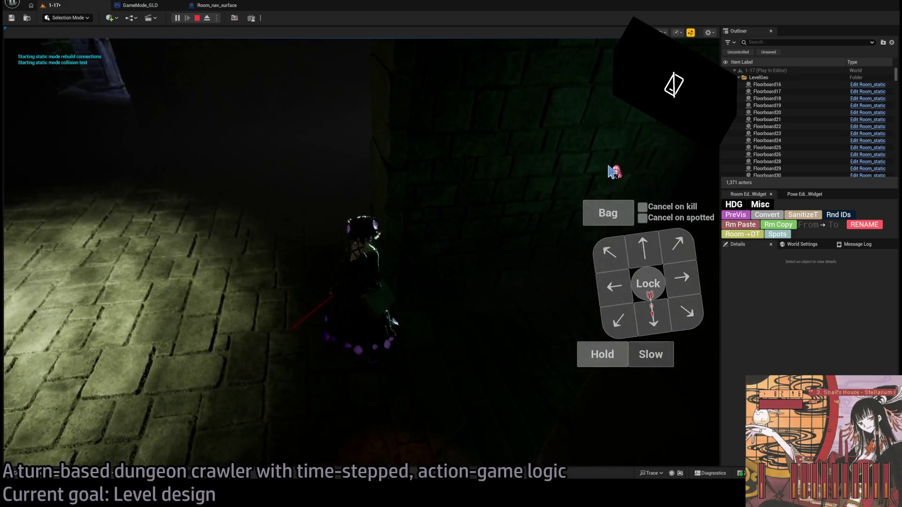
Use the visibility-boosting ability on the character and commit a turn facing a new direction
left_click(607, 136)
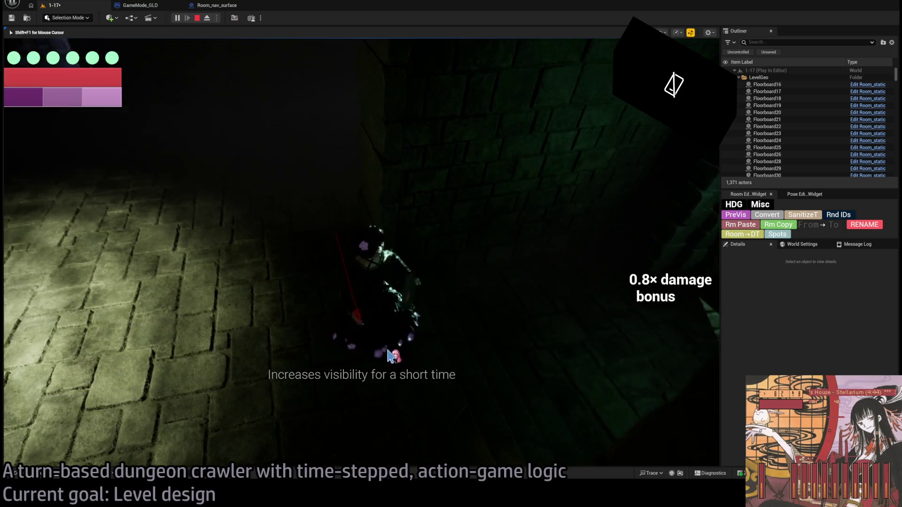
left_click(450, 354)
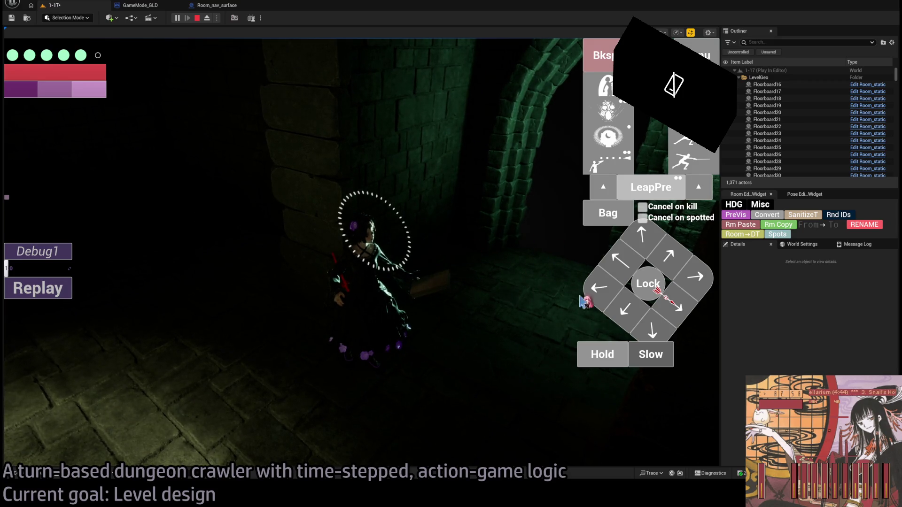
left_click(674, 262)
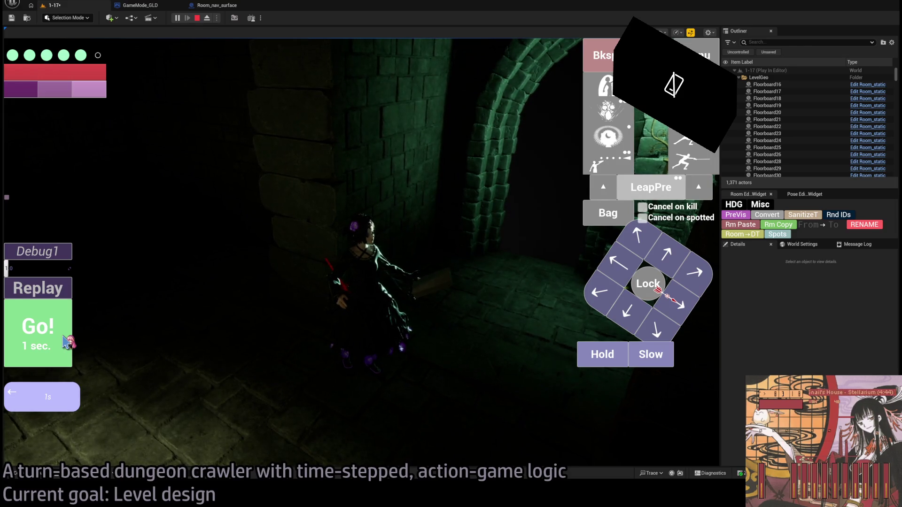
left_click(51, 327)
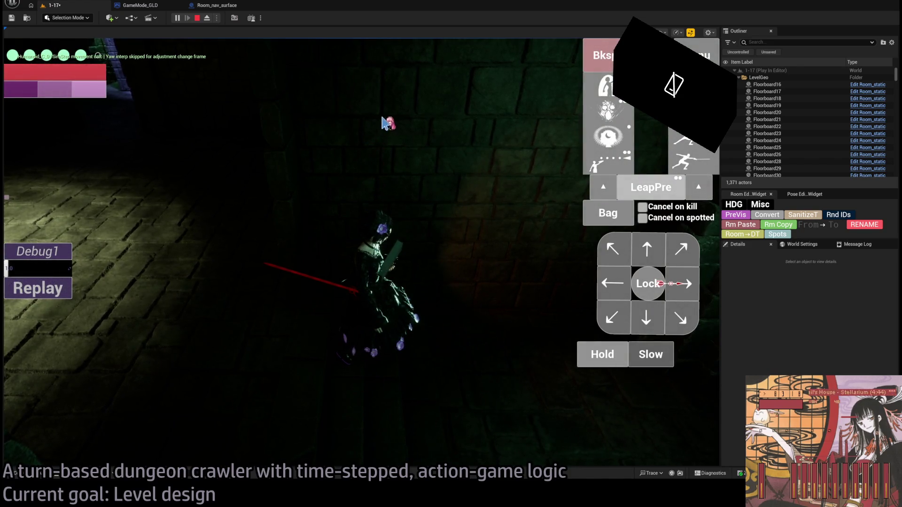
Walk the character through the stone archway into the chandelier room
left_click(428, 423)
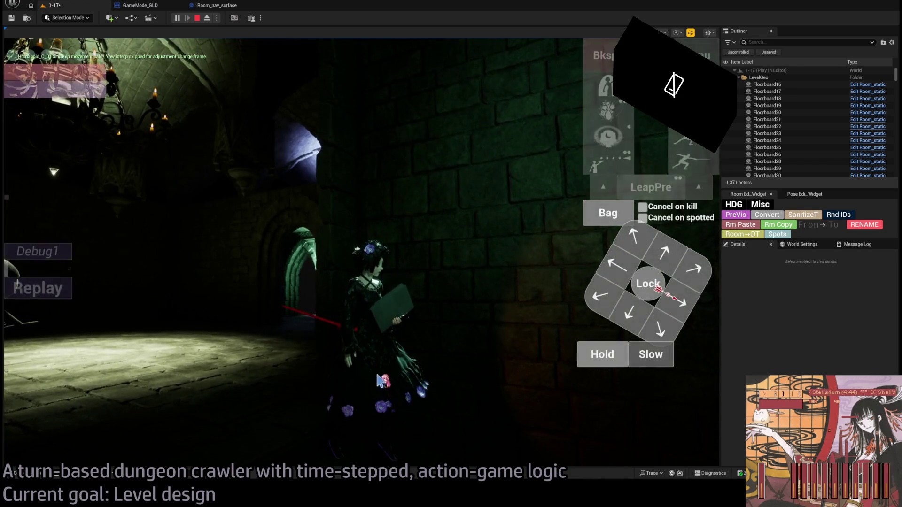
left_click(380, 162)
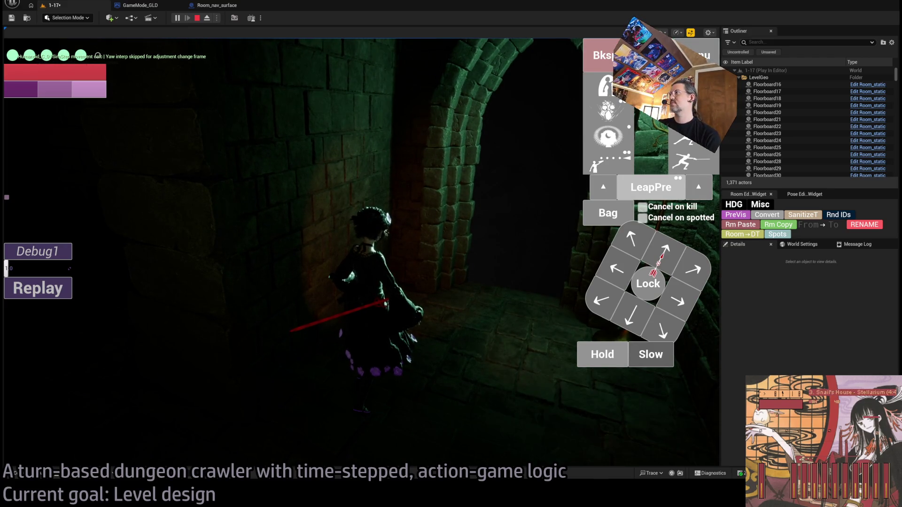
key("w")
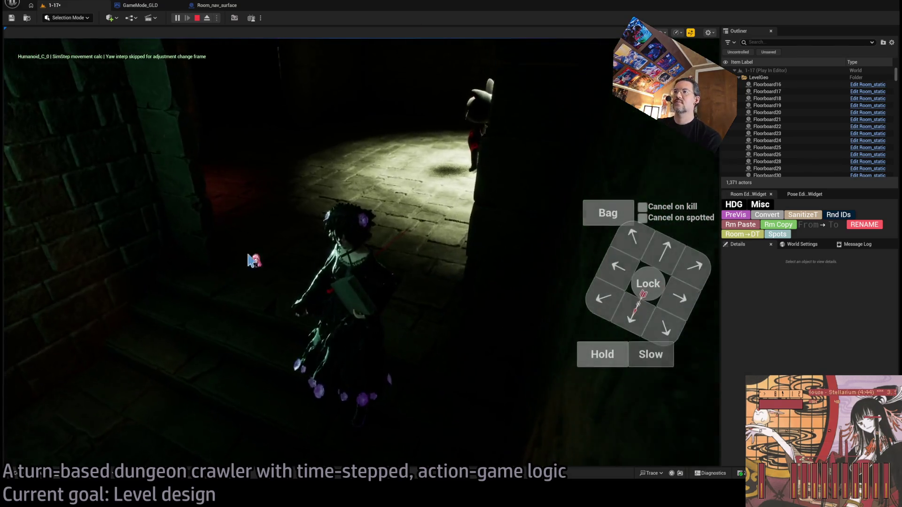
Stop the test run and fly the view to a close frontal view of the green-outlined doorway structure
left_click(199, 18)
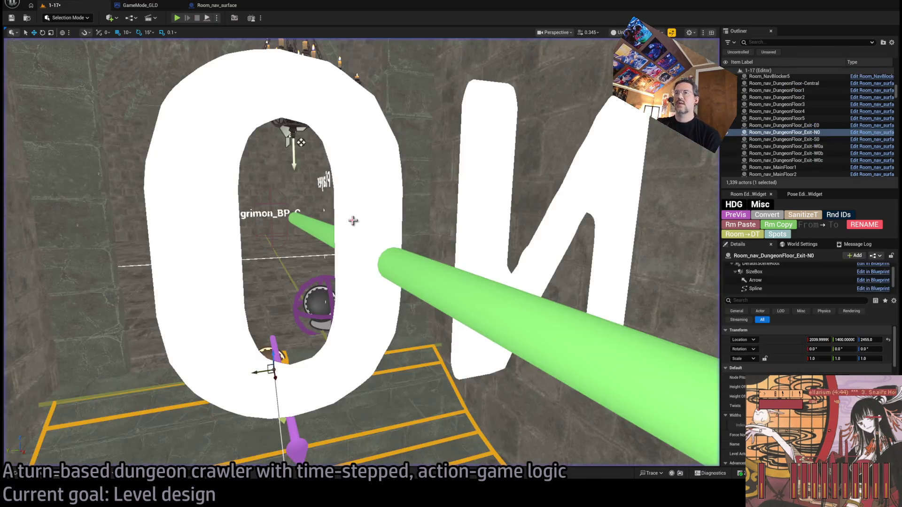
scroll(344, 221, "up", 3)
scroll(345, 221, "up", 4)
scroll(344, 221, "up", 3)
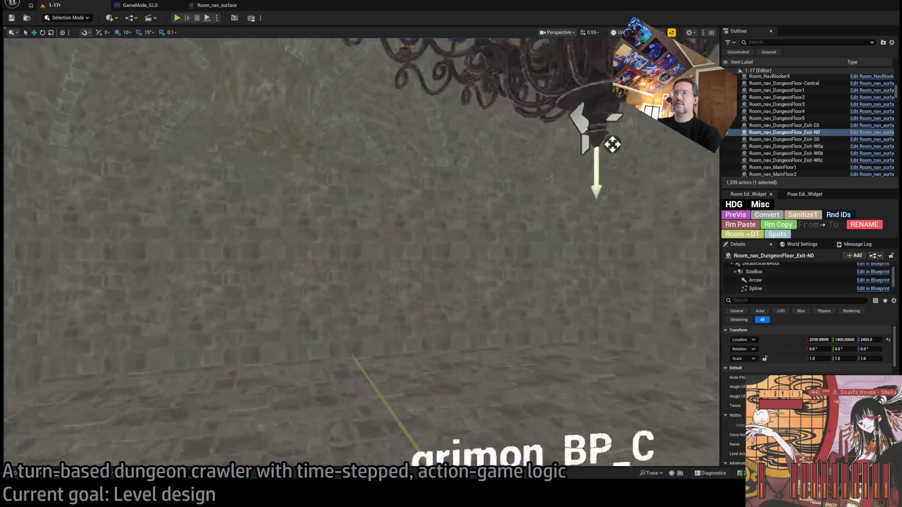
scroll(344, 222, "up", 2)
scroll(360, 254, "up", 3)
scroll(361, 254, "up", 2)
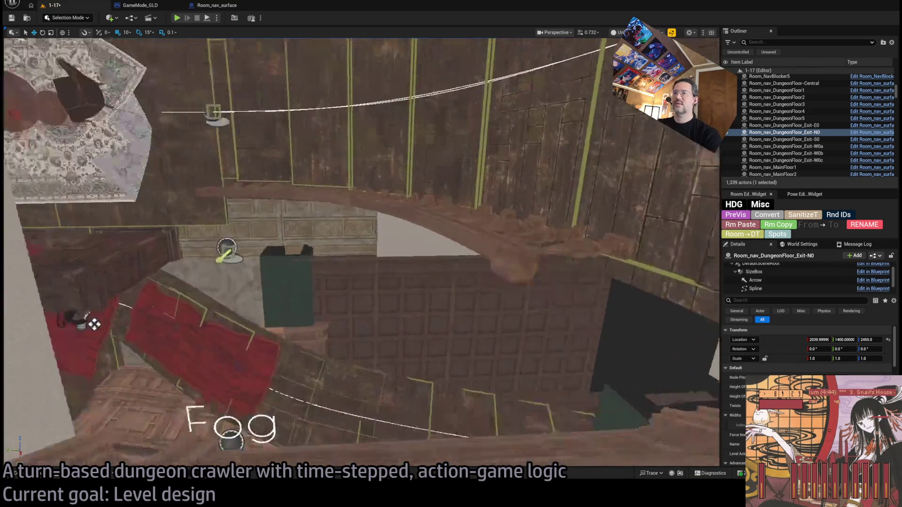
key("w")
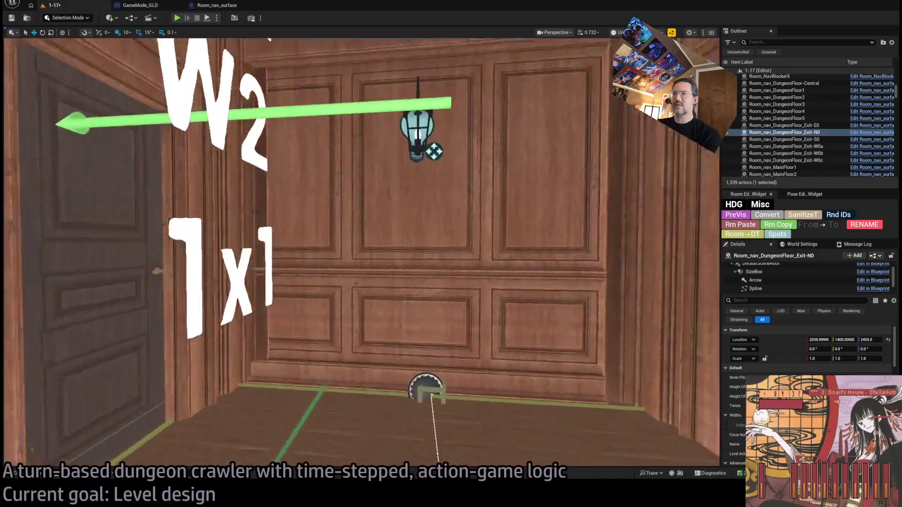
key("f")
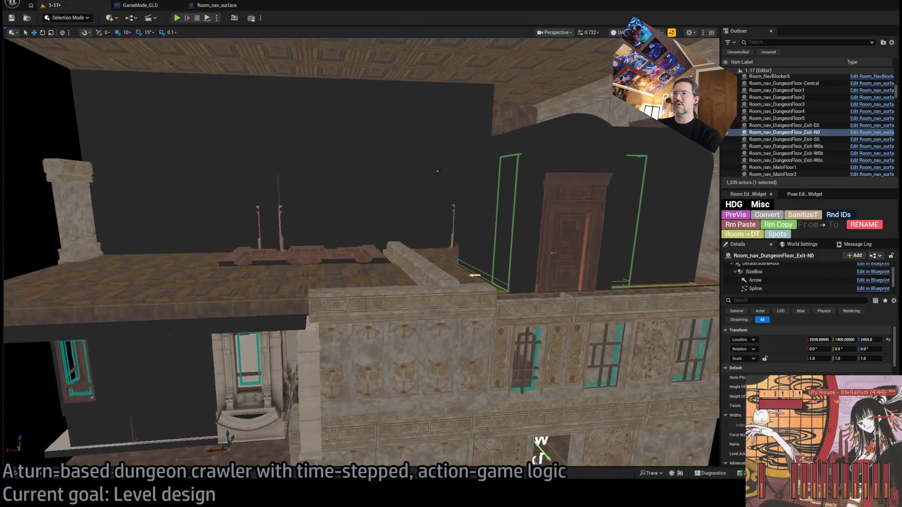
key("s")
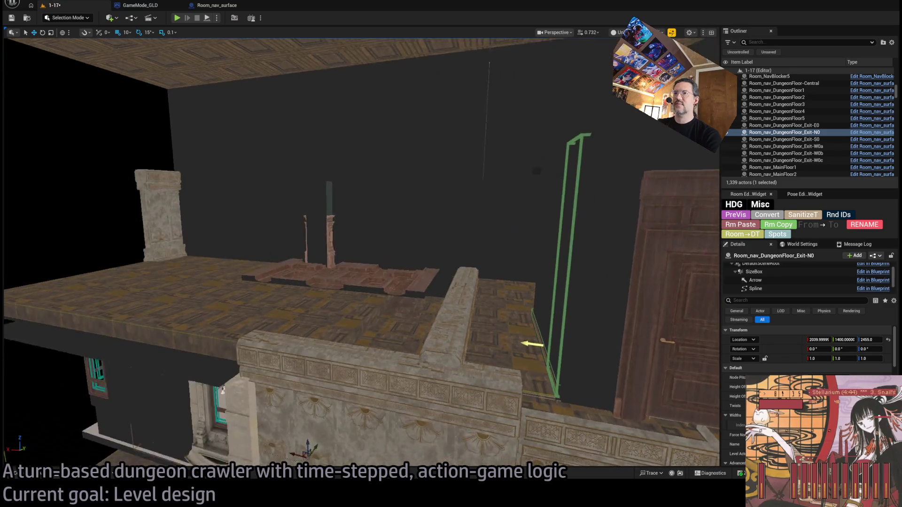
key("f")
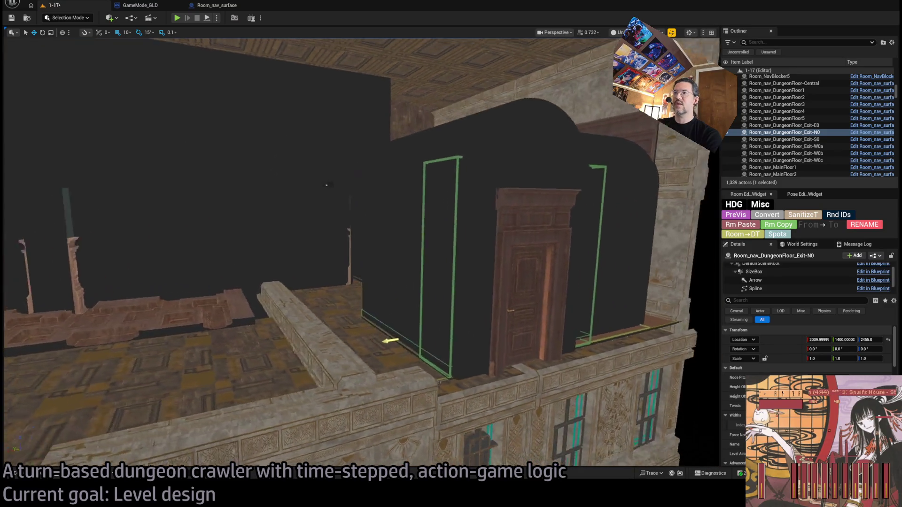
Duplicate exit marker E4 as a new marker, turn it and move it onto the left ledge
left_click(416, 251)
key("s")
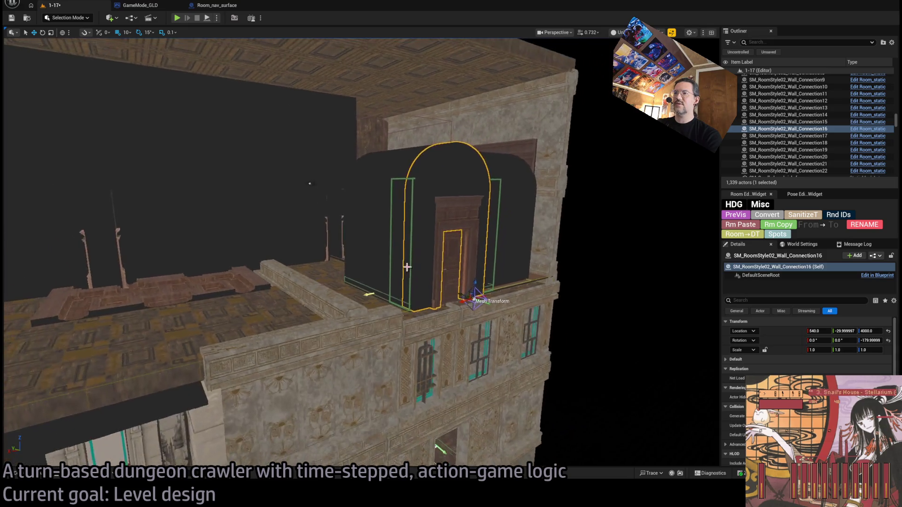
left_click(408, 272)
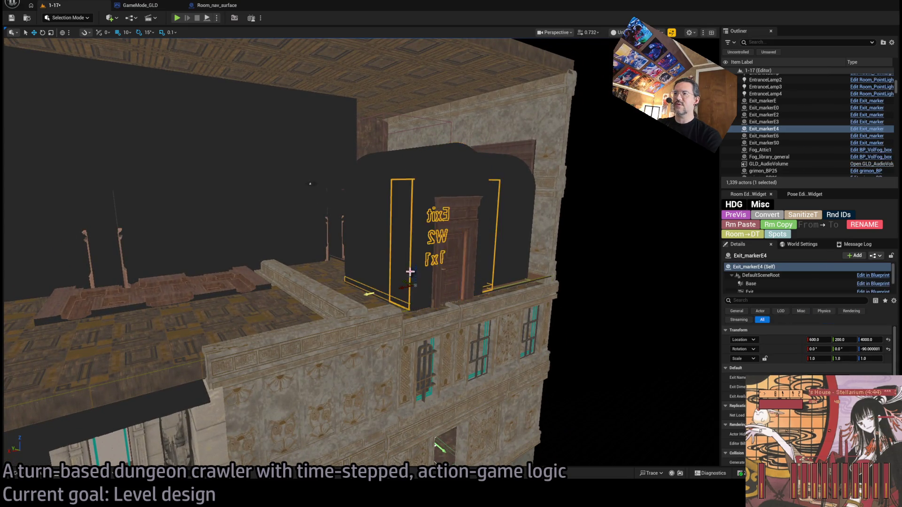
left_click_drag(518, 254, 505, 240)
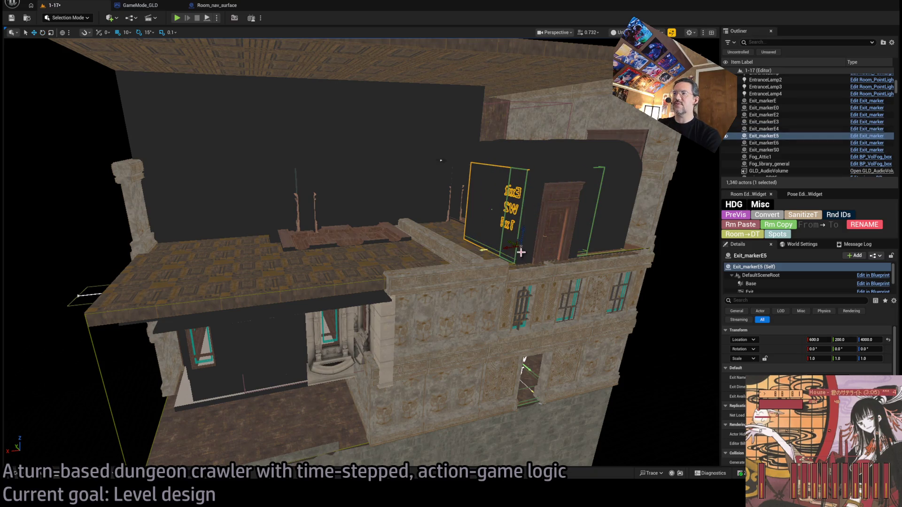
left_click_drag(520, 252, 146, 253)
key("f")
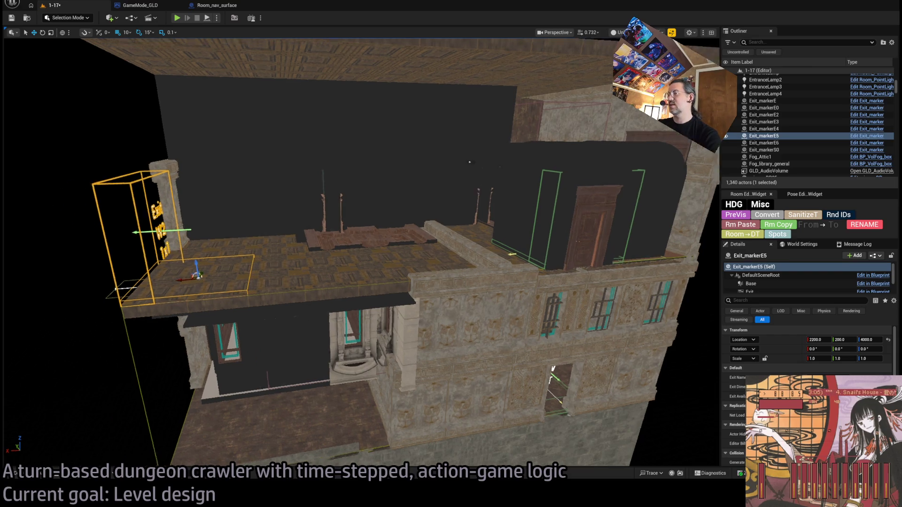
Orbit around the new Exit W2 marker to check the floor below it, then select it in the corridor
left_click_drag(360, 253, 318, 188)
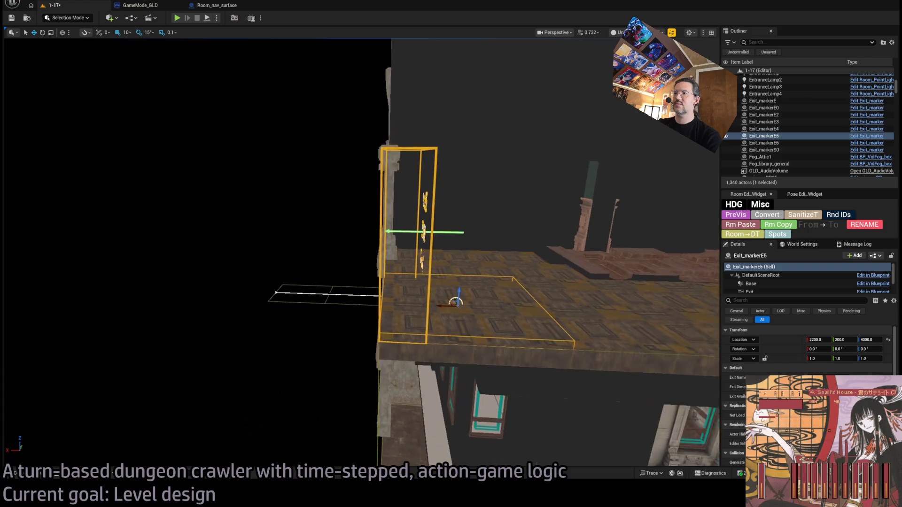
key("f")
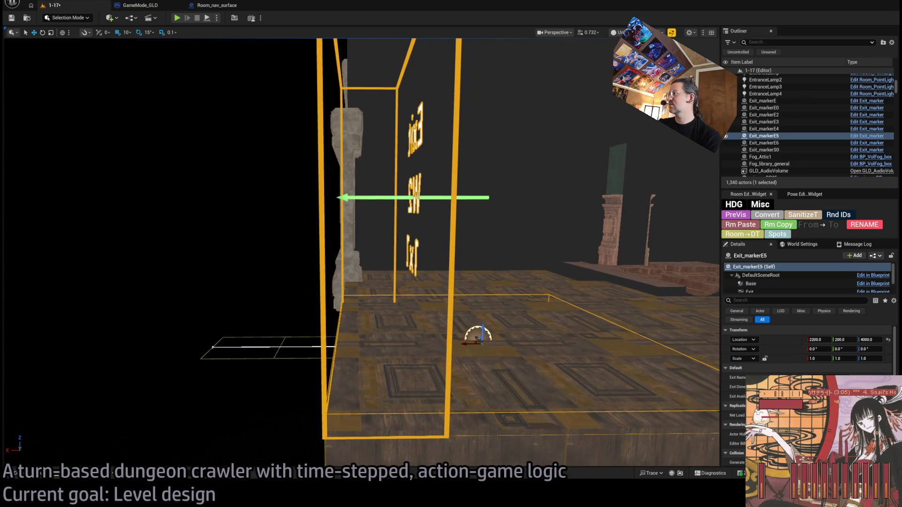
left_click_drag(451, 254, 395, 246)
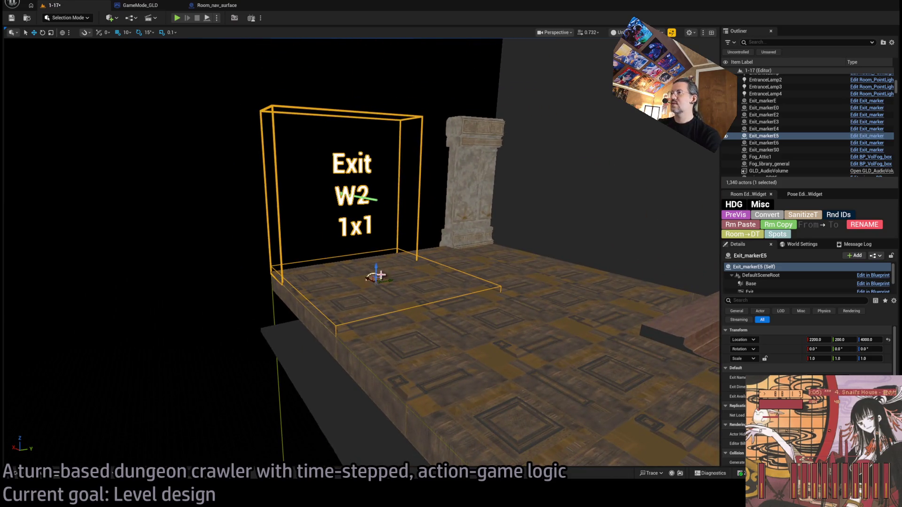
left_click_drag(387, 280, 432, 288)
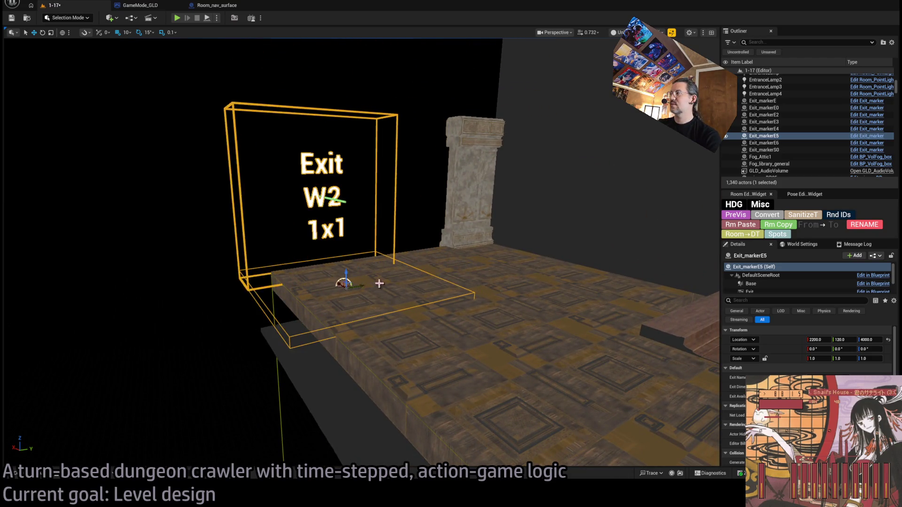
mouse_move(423, 300)
left_mouse_down()
mouse_move(424, 291)
mouse_move(395, 282)
mouse_move(430, 253)
mouse_move(430, 275)
left_mouse_up()
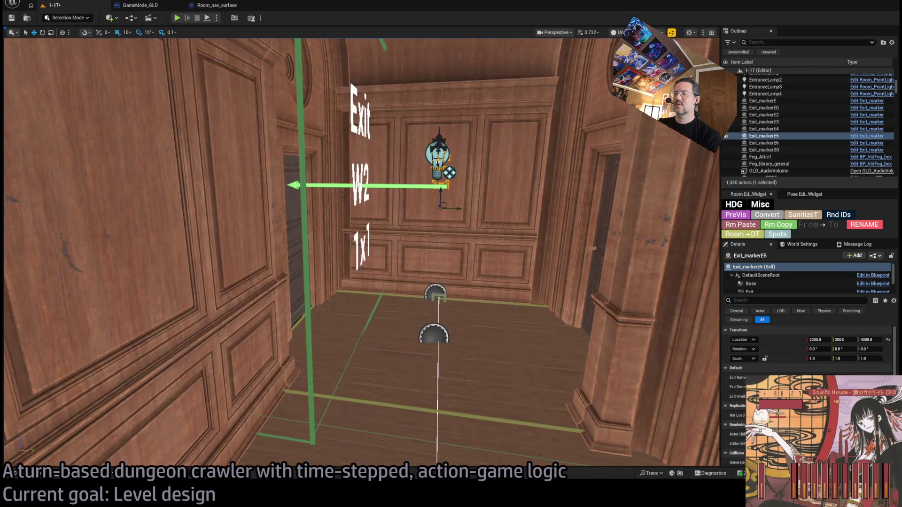
left_click(365, 196)
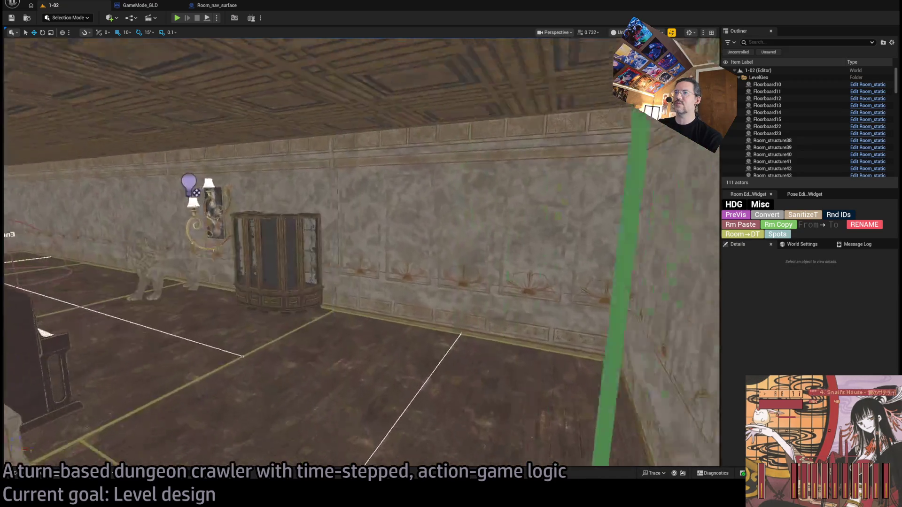
Look around the level 1-02 room and select its exit marker for inspection
left_click_drag(361, 254, 405, 213)
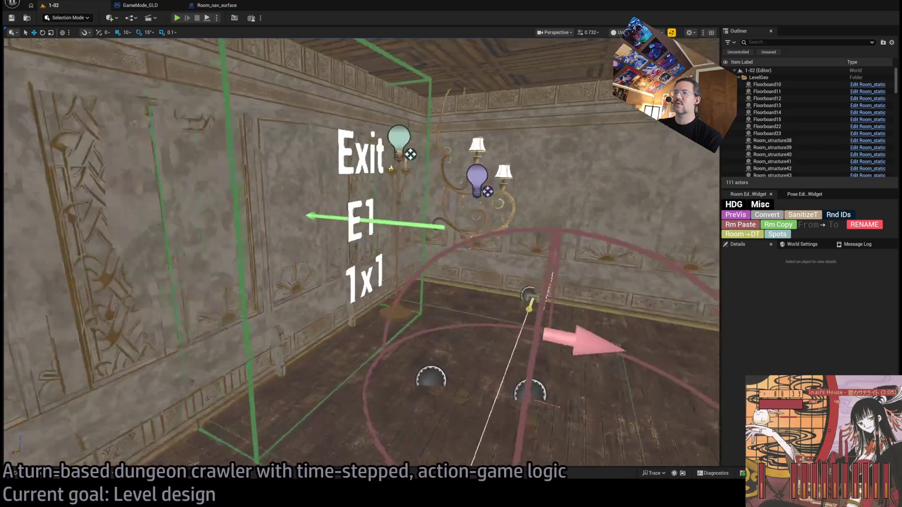
left_click(405, 213)
left_click_drag(405, 213, 451, 226)
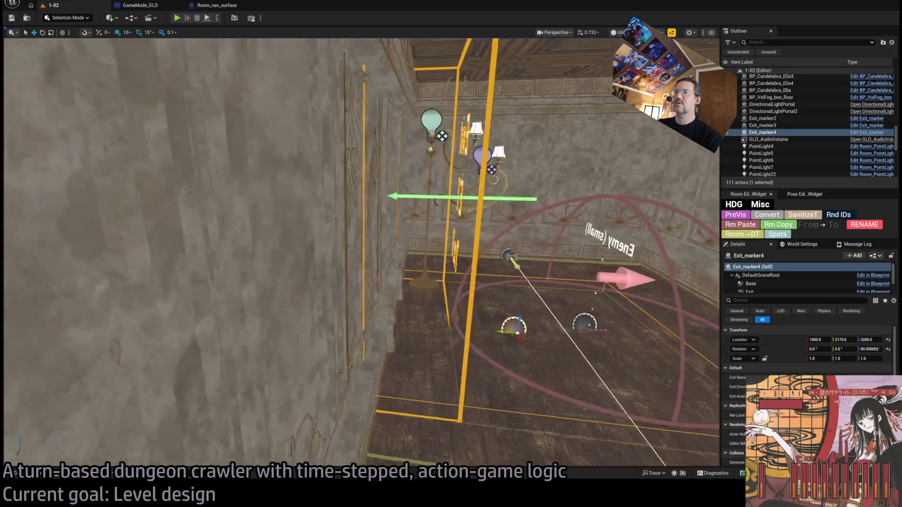
mouse_move(361, 254)
left_mouse_down()
mouse_move(409, 239)
mouse_move(303, 259)
mouse_move(352, 256)
left_mouse_up()
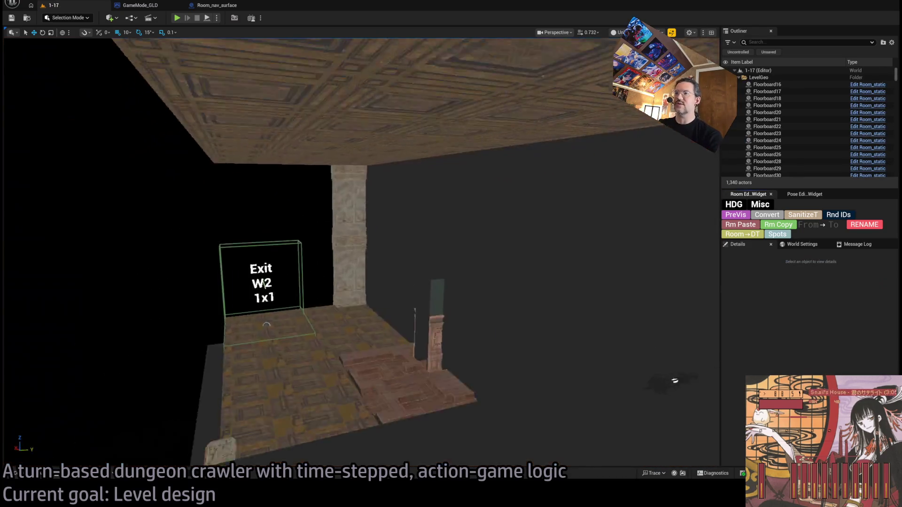
Select the Exit W2 marker and slide it along the floor to Y 200
mouse_move(674, 380)
left_mouse_down()
mouse_move(634, 331)
mouse_move(620, 282)
left_mouse_up()
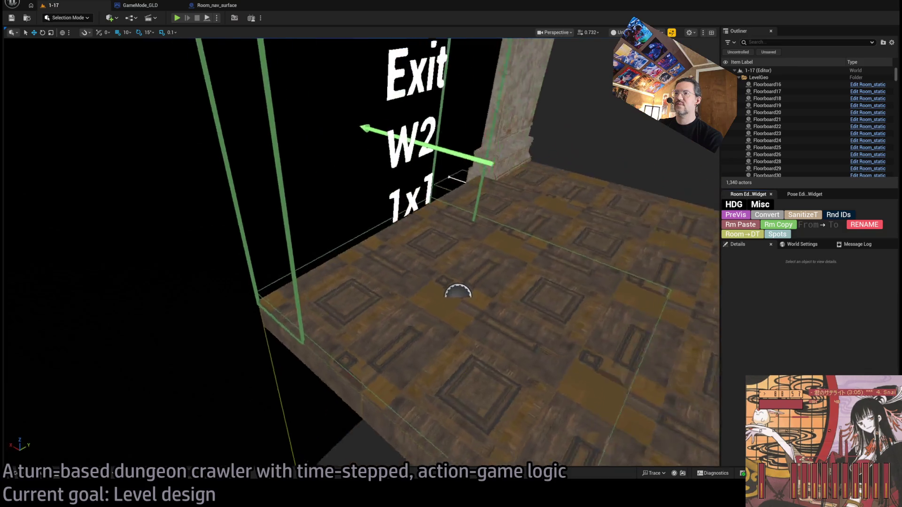
left_click_drag(452, 279, 451, 269)
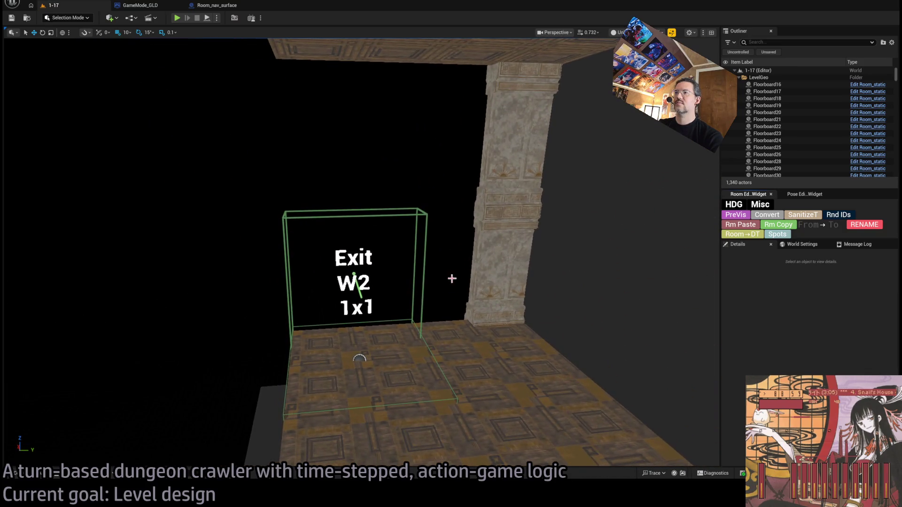
left_click(359, 359)
mouse_move(360, 359)
left_mouse_down()
mouse_move(505, 310)
mouse_move(555, 313)
left_mouse_up()
left_click_drag(532, 345, 496, 339)
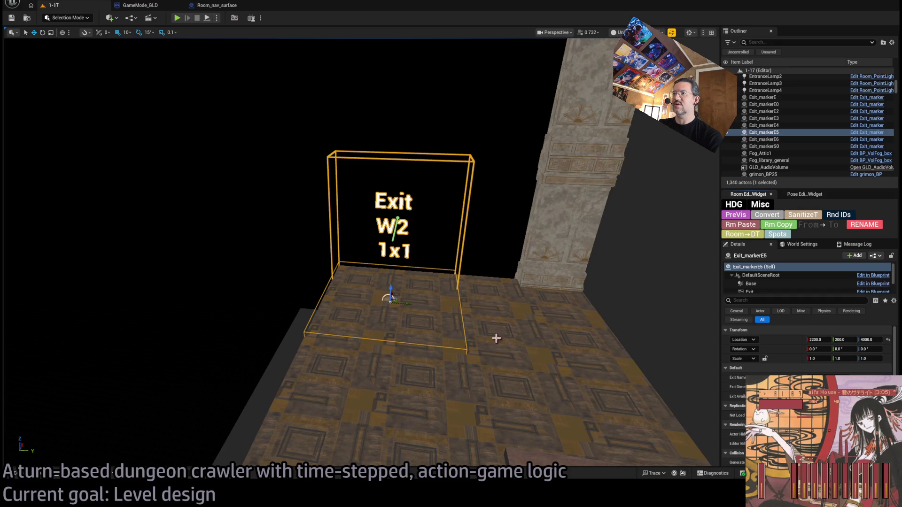
Delete the panelled wall beside the door, then undo to bring it back
left_click_drag(414, 250, 361, 253)
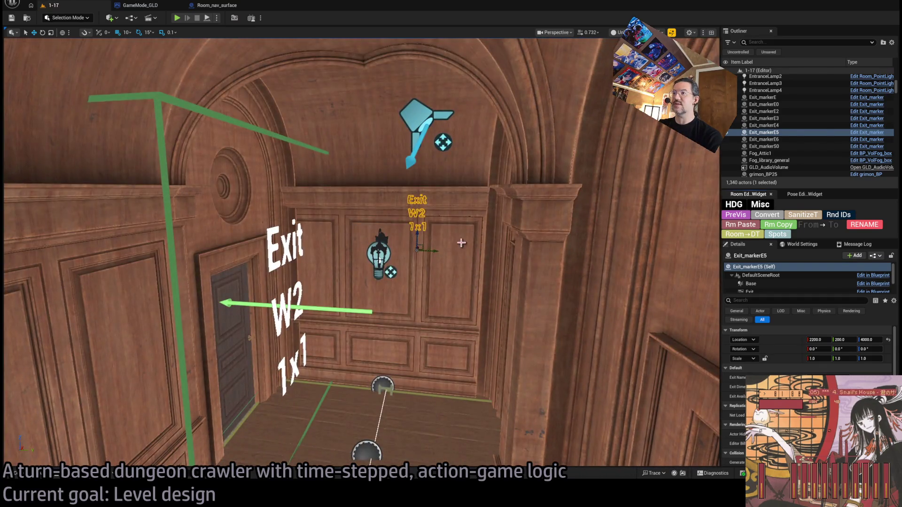
left_click(434, 259)
key("Delete")
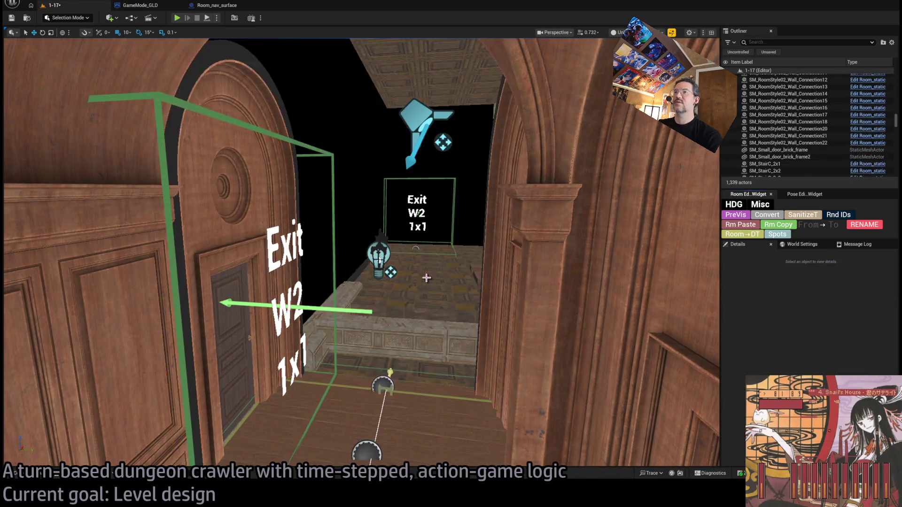
key("ctrl+z")
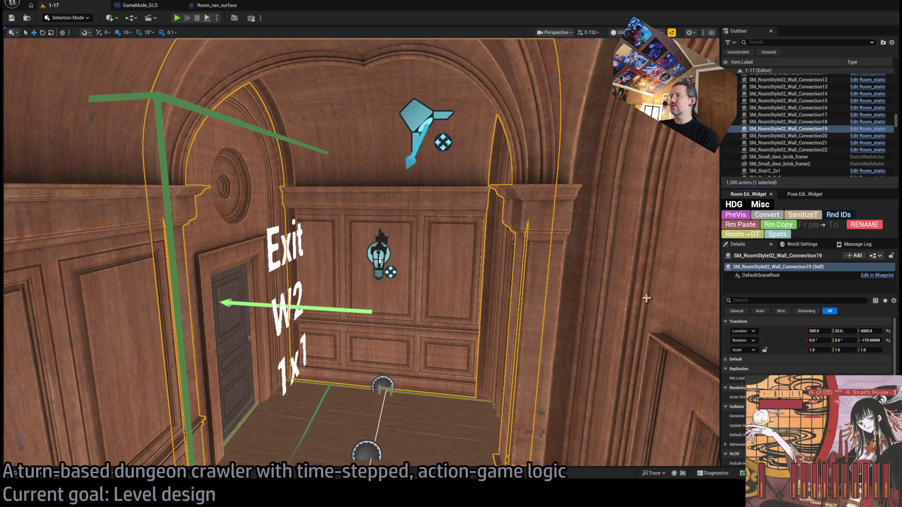
left_click_drag(646, 298, 646, 298)
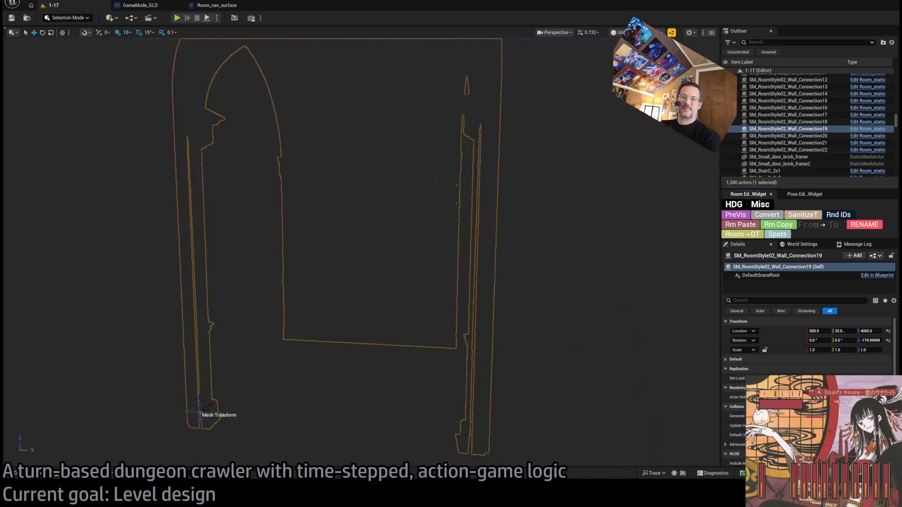
scroll(361, 253, "down", 5)
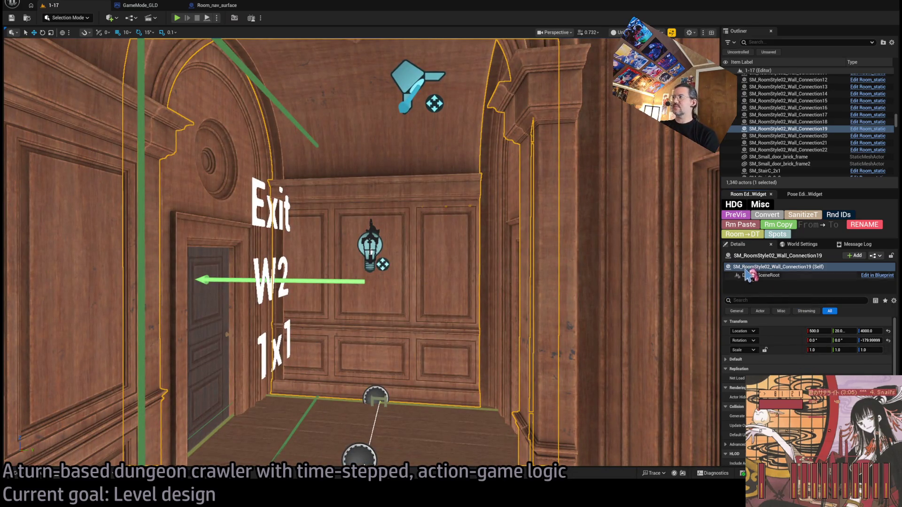
scroll(773, 369, "down", 5)
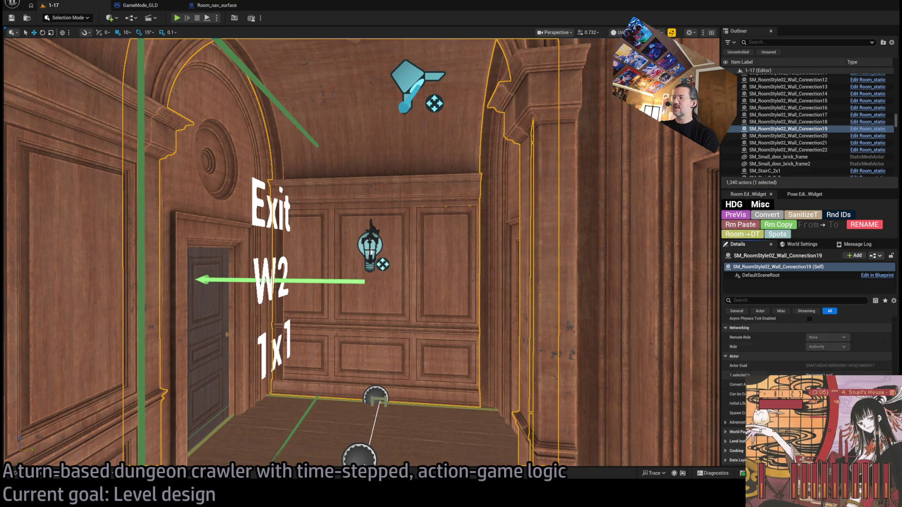
scroll(773, 352, "down", 3)
scroll(772, 353, "down", 3)
scroll(773, 353, "up", 10)
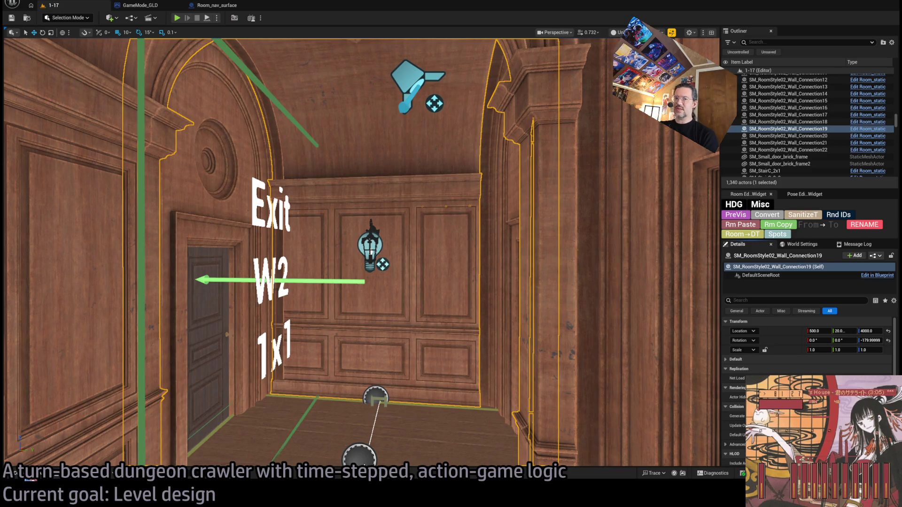
Reveal the wall's mesh in Details and locate its wall-connection asset in the Content Drawer
key("ctrl+space")
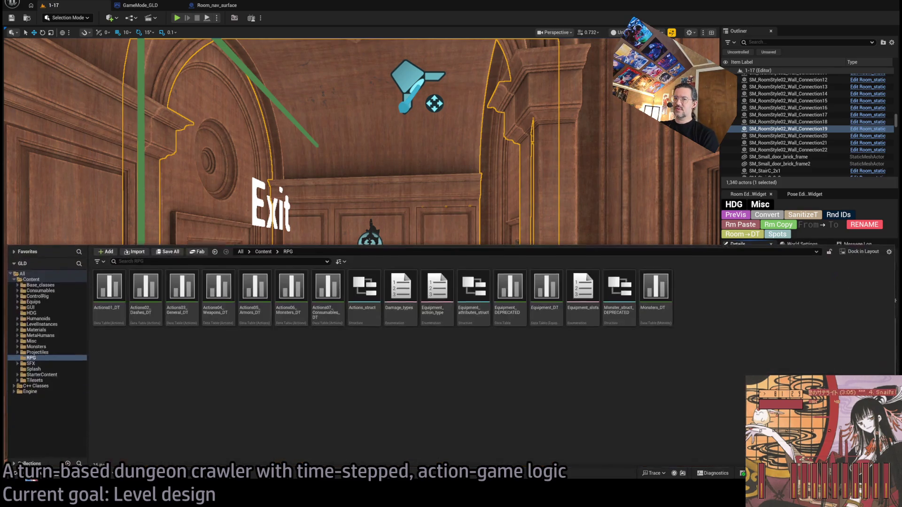
key("ctrl+space")
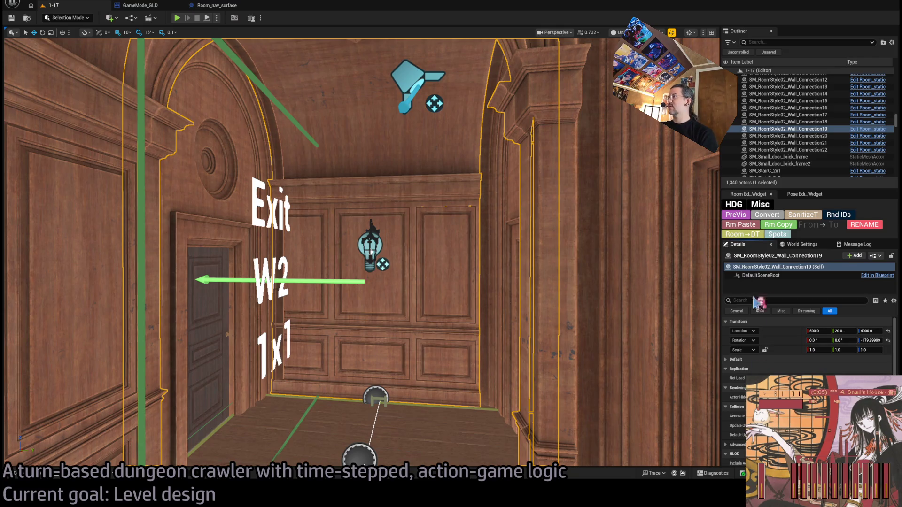
left_click(748, 360)
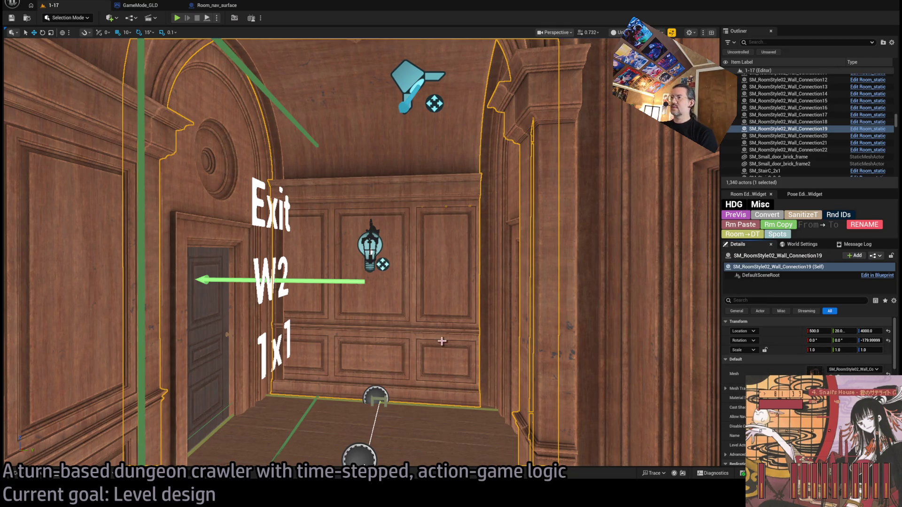
key("ctrl+space")
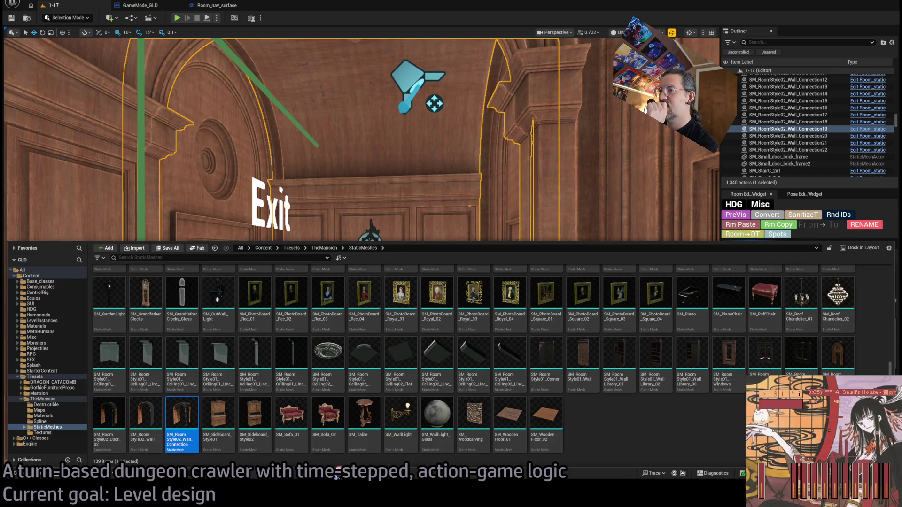
Close the Content Drawer and bring the arched doorframe behind the wall into view
left_click_drag(401, 228, 395, 212)
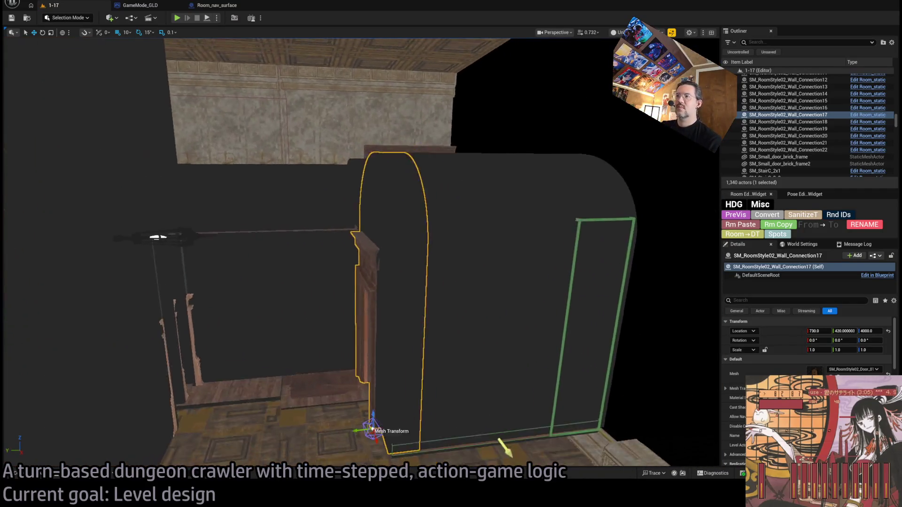
left_click_drag(439, 232, 438, 231)
left_click(431, 326)
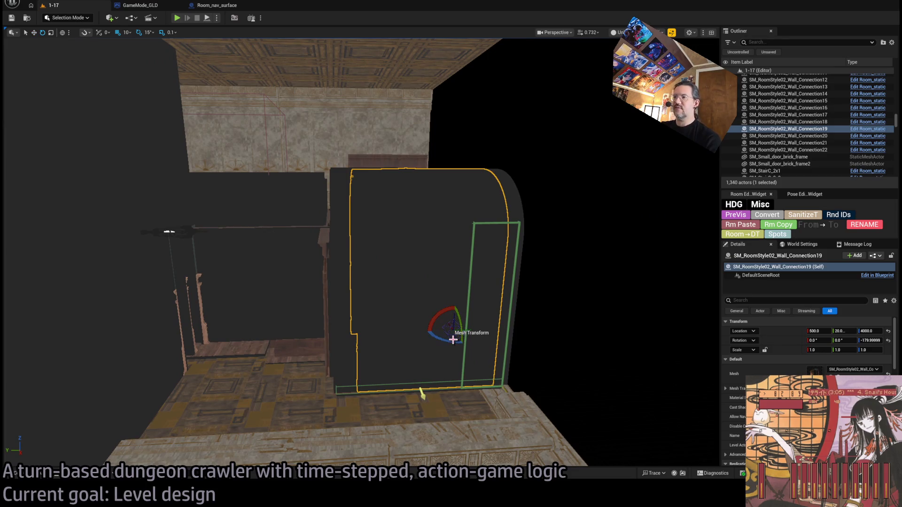
left_click_drag(437, 332, 418, 334)
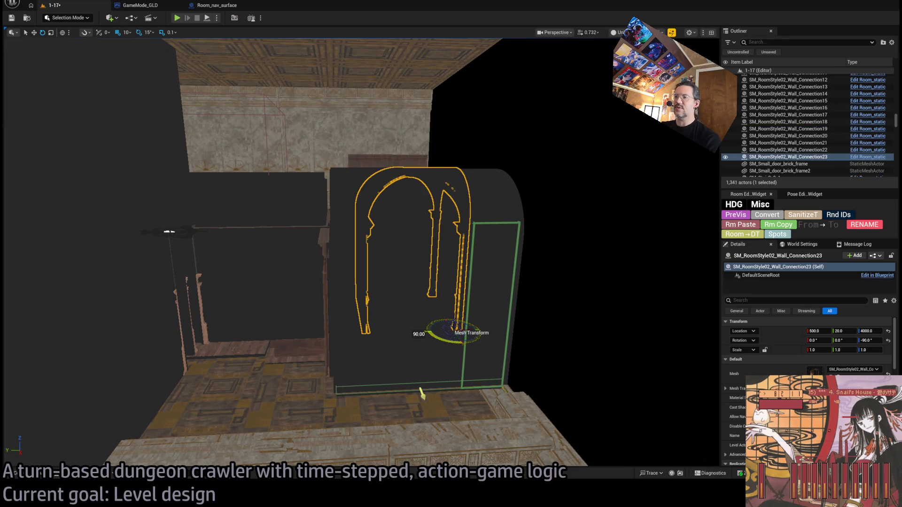
left_click_drag(478, 338, 466, 328)
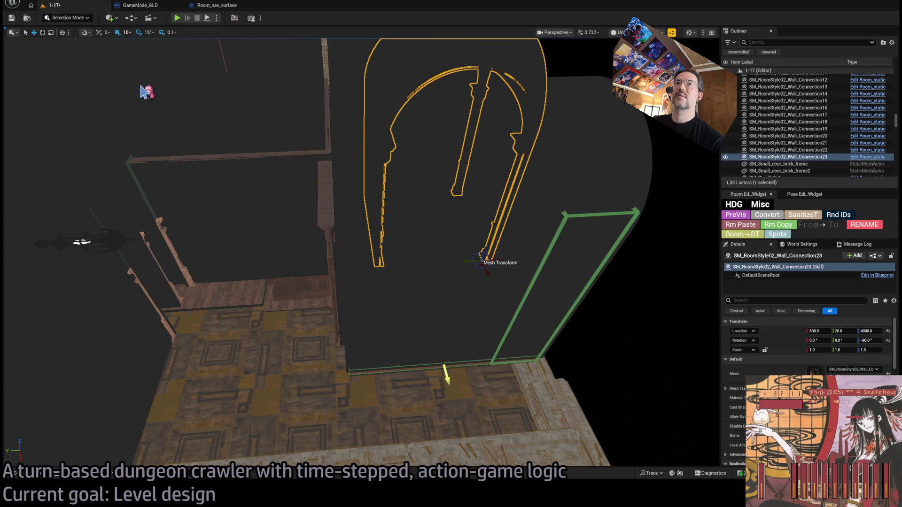
mouse_move(480, 263)
left_mouse_down()
mouse_move(292, 302)
mouse_move(339, 377)
mouse_move(400, 370)
left_mouse_up()
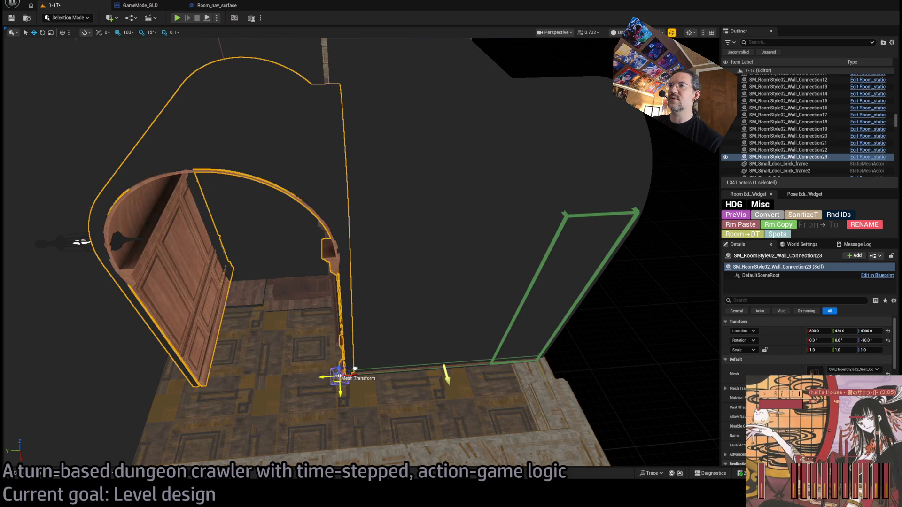
left_click(362, 152)
left_click(352, 326)
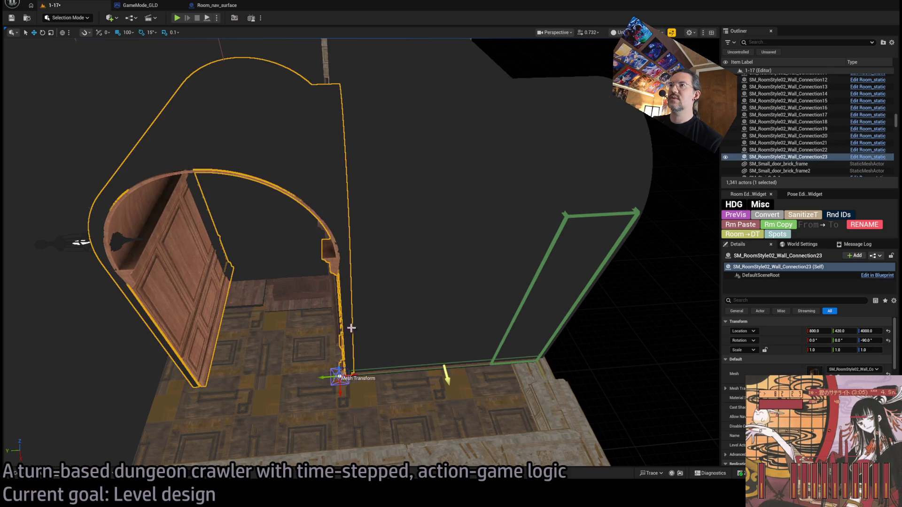
scroll(361, 253, "up", 3)
scroll(361, 254, "up", 2)
scroll(361, 254, "down", 4)
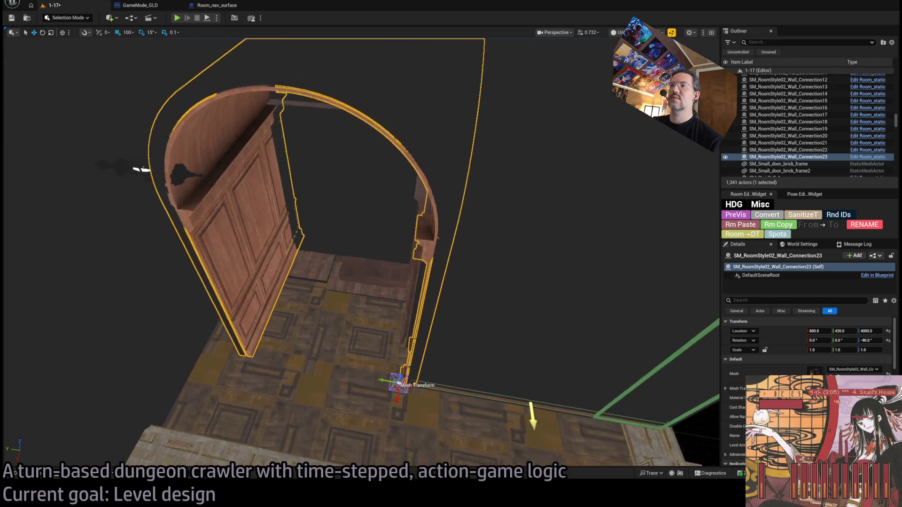
scroll(361, 254, "up", 6)
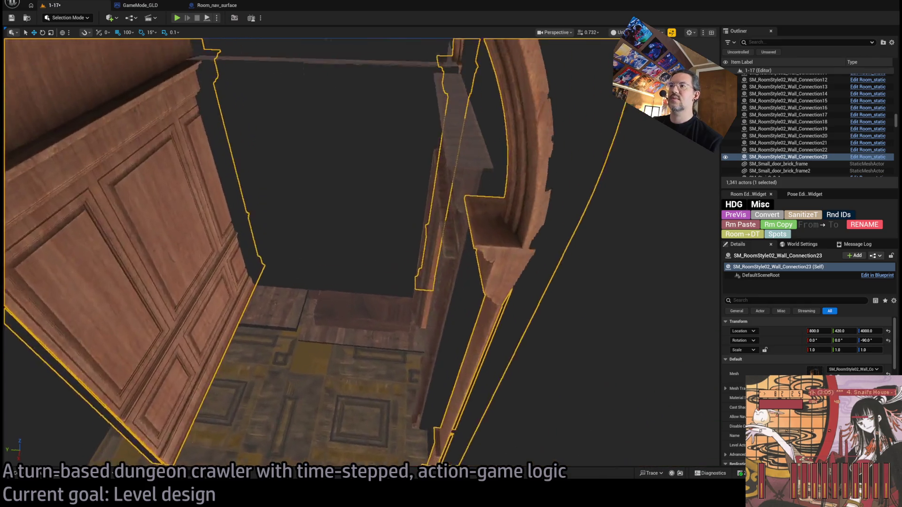
scroll(361, 254, "down", 3)
scroll(361, 254, "down", 4)
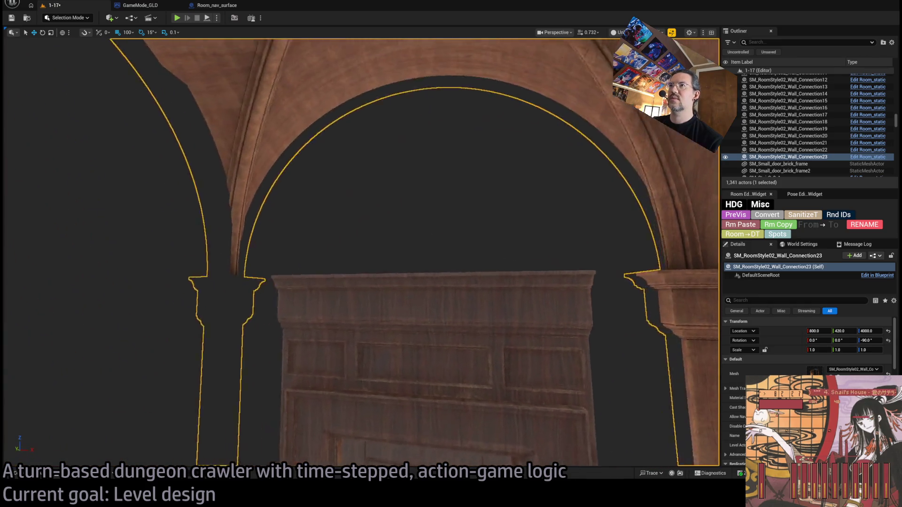
left_click_drag(361, 254, 291, 281)
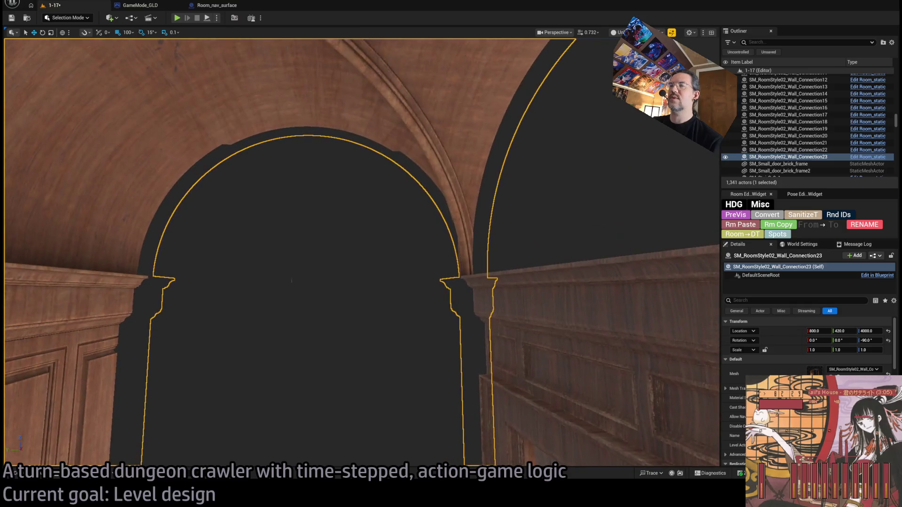
left_click_drag(304, 238, 282, 240)
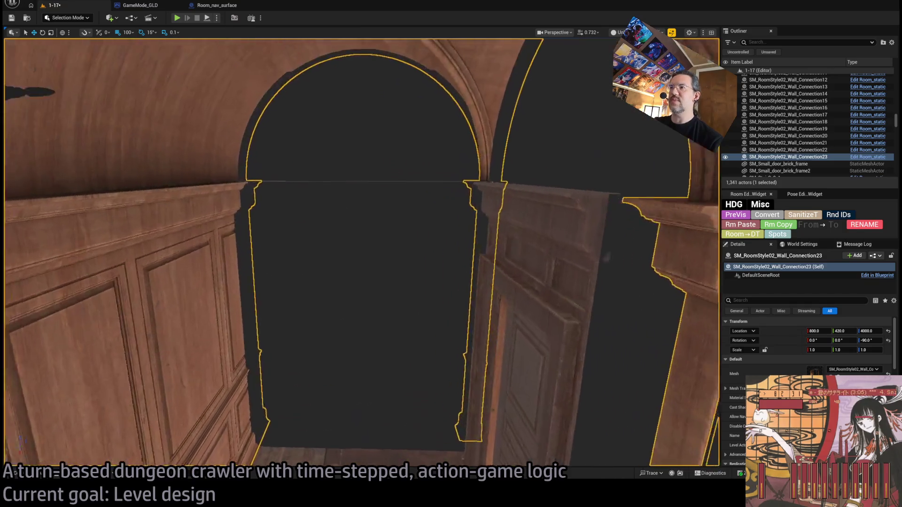
scroll(361, 255, "down", 3)
scroll(360, 253, "down", 3)
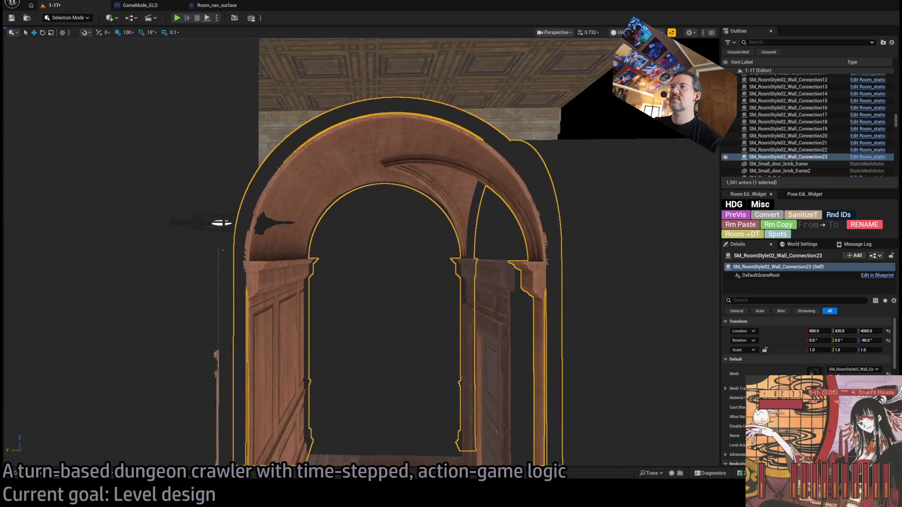
scroll(360, 253, "down", 2)
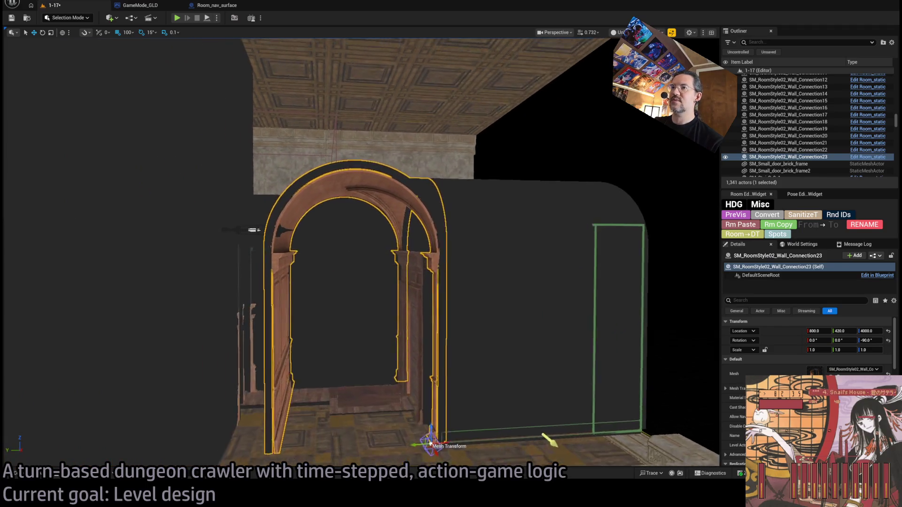
left_click_drag(250, 222, 235, 228)
left_click(235, 228)
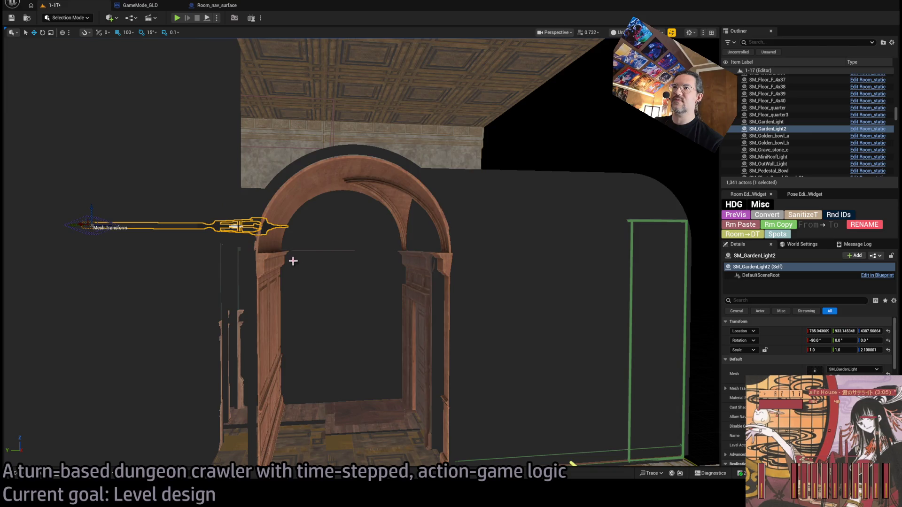
key("f")
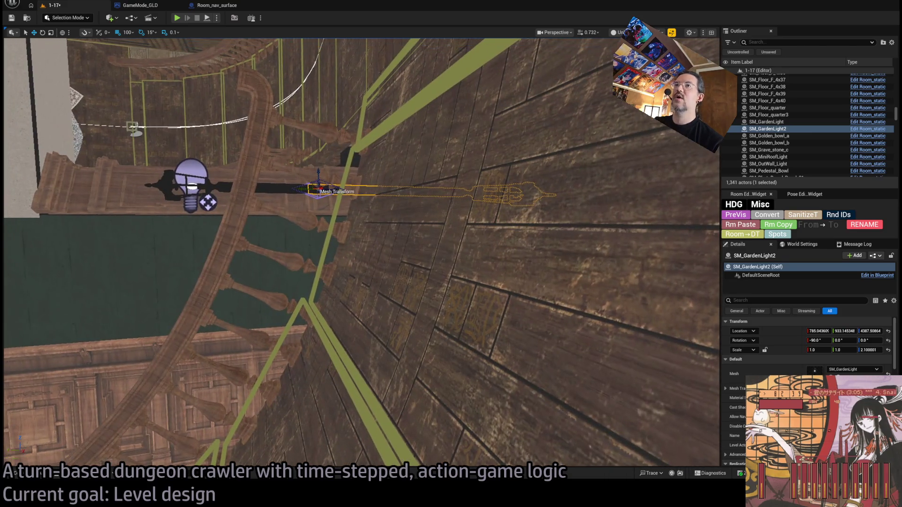
left_click_drag(361, 254, 361, 212)
key("Delete")
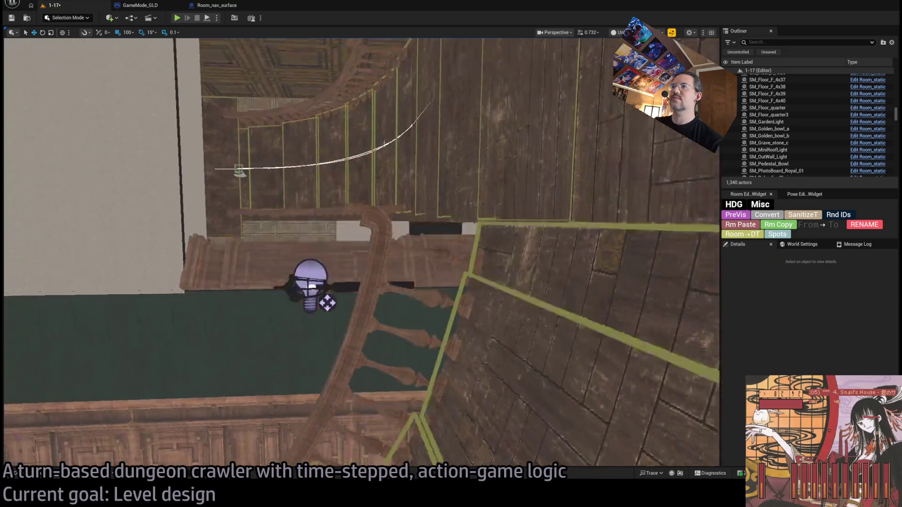
left_click_drag(361, 254, 361, 211)
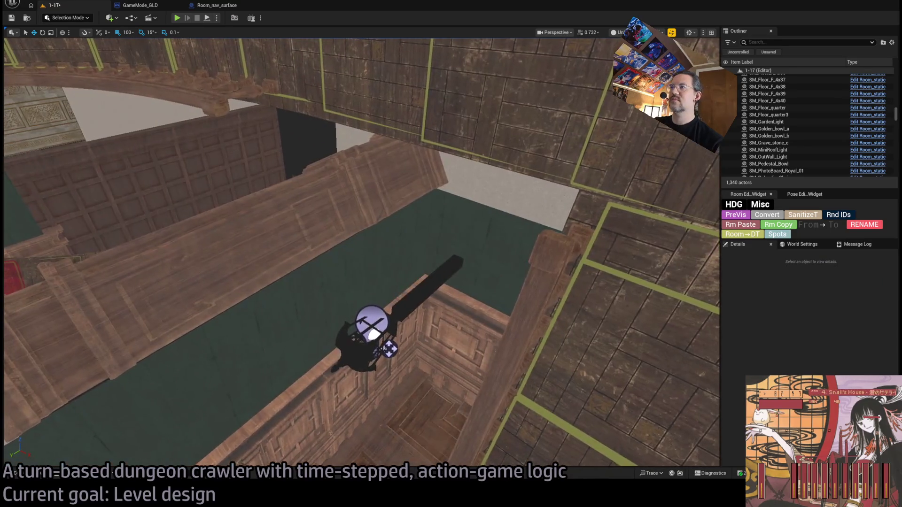
left_click_drag(361, 254, 325, 272)
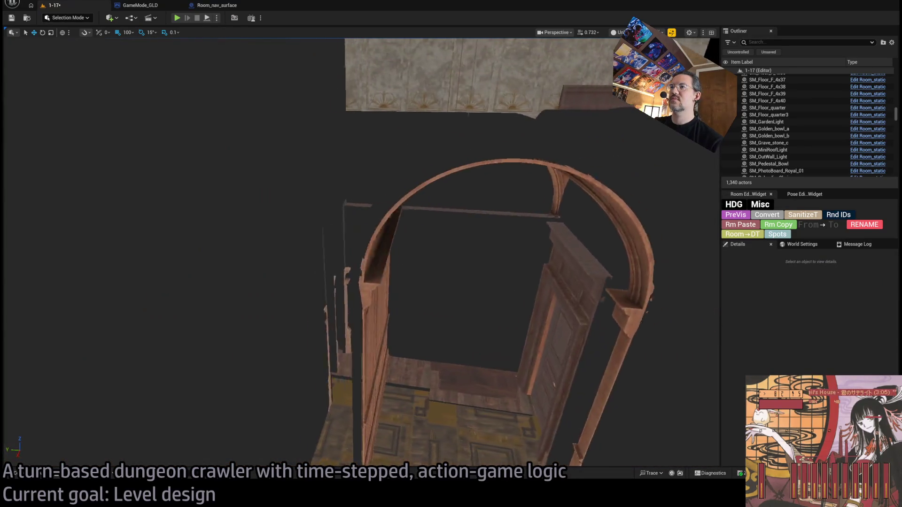
key("ctrl+z")
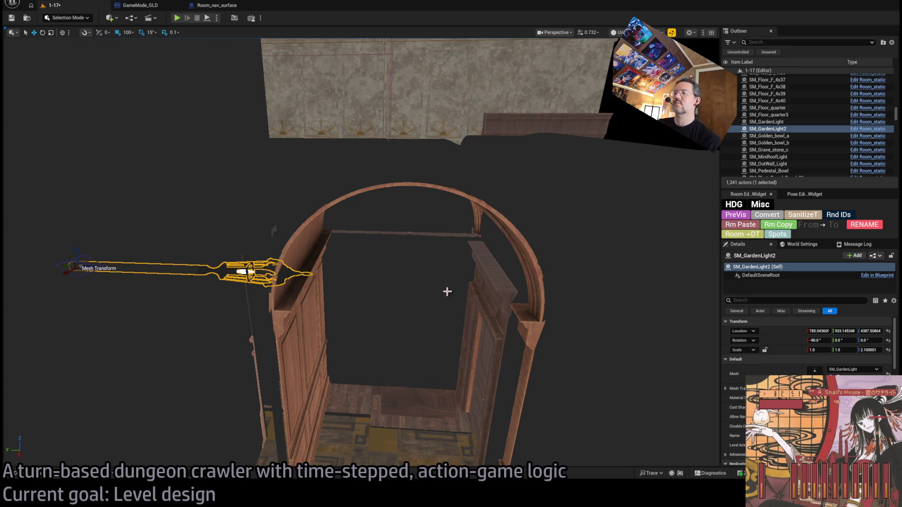
scroll(447, 291, "up", 5)
Delete SM_Door and a doorway piece by mistake, then undo the doorway deletion
left_click(588, 325)
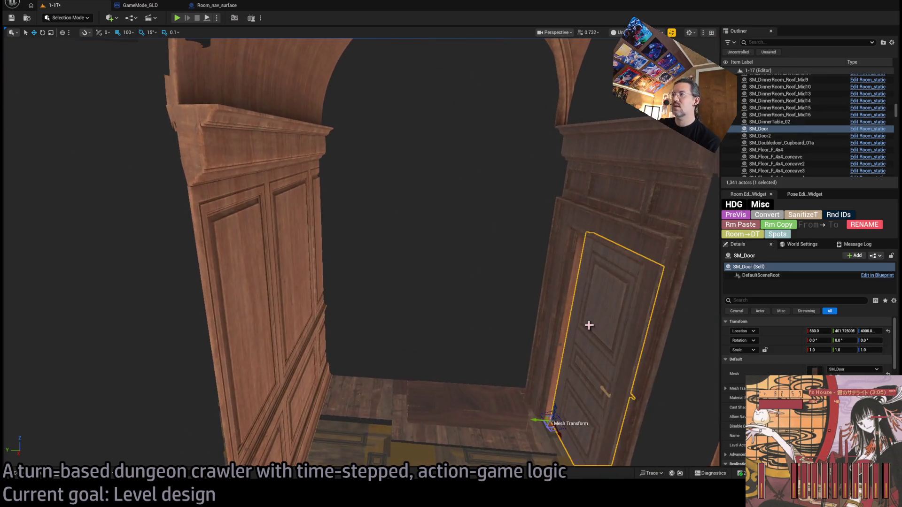
key("Delete")
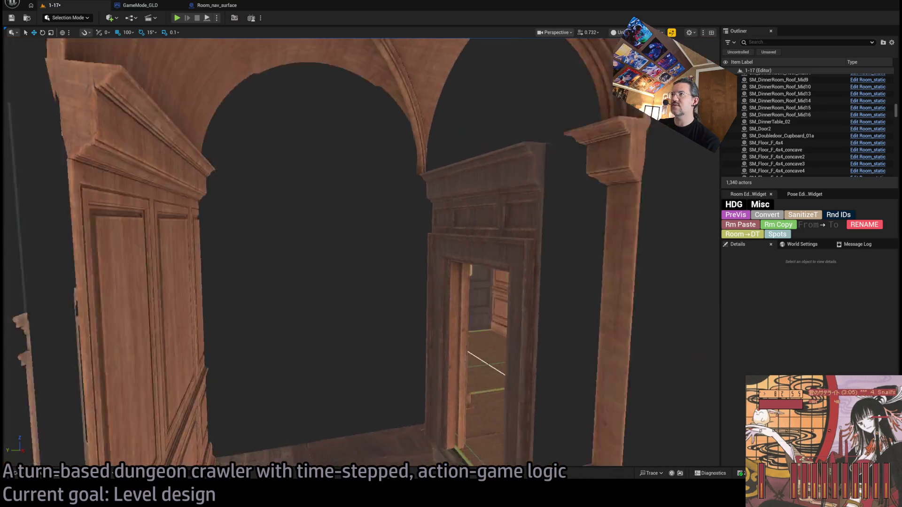
left_click(419, 227)
key("Delete")
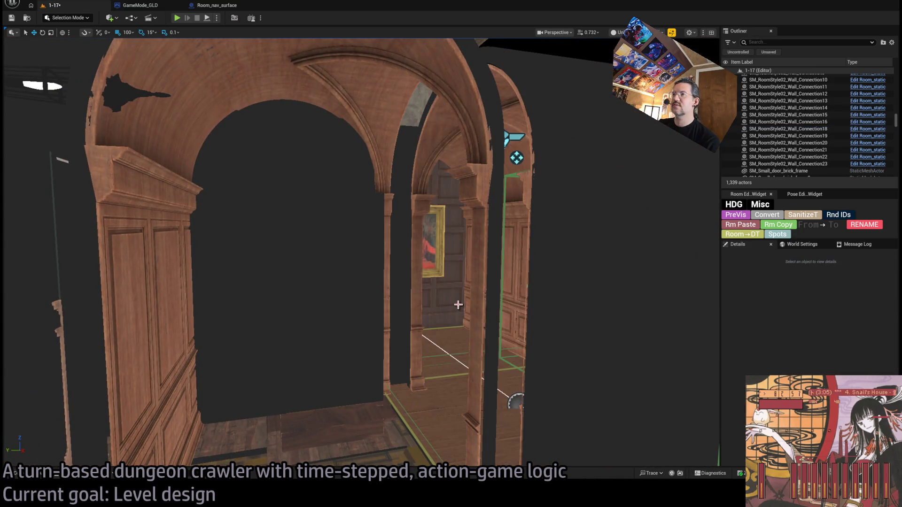
key("ctrl+z")
scroll(423, 268, "down", 5)
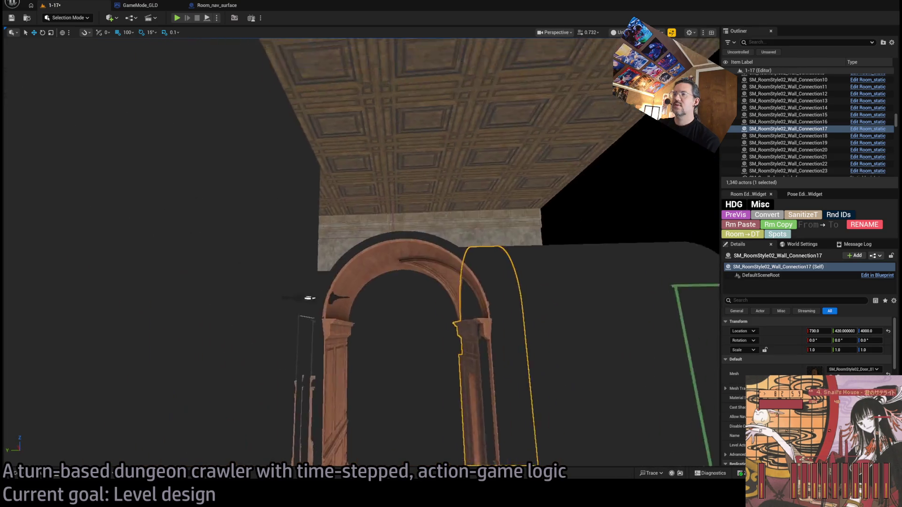
Restore the earlier deletions and delete the SM_RoomStyle02_Wall_Connection23 arch instead
left_click(424, 246)
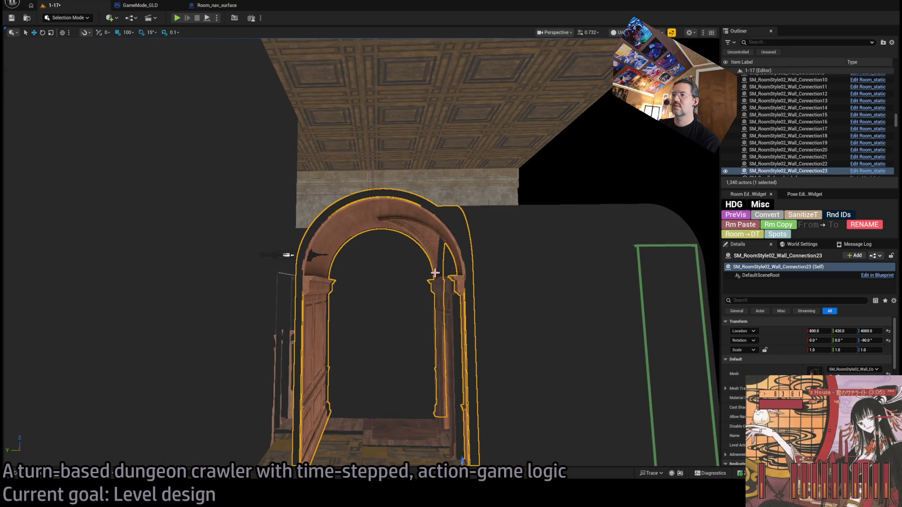
key("ctrl+z")
key("ctrl+z")
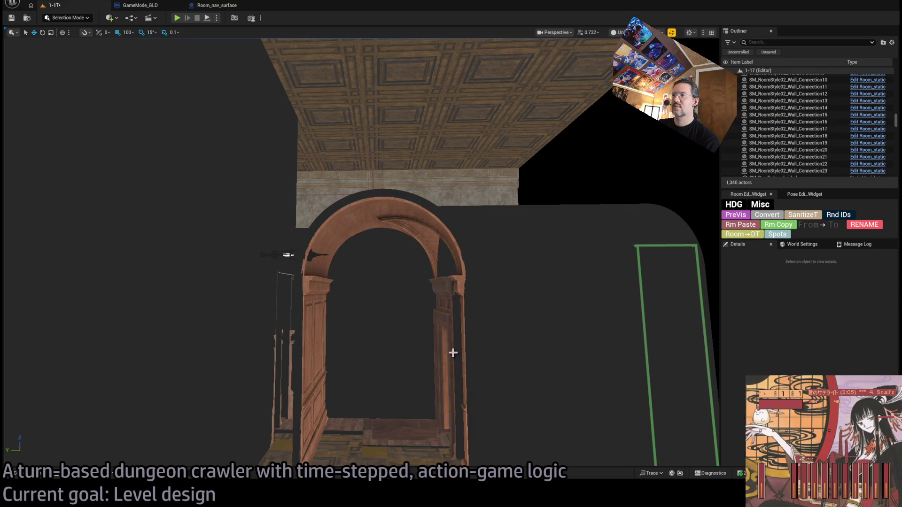
key("ctrl+z")
key("ctrl+z")
key("Delete")
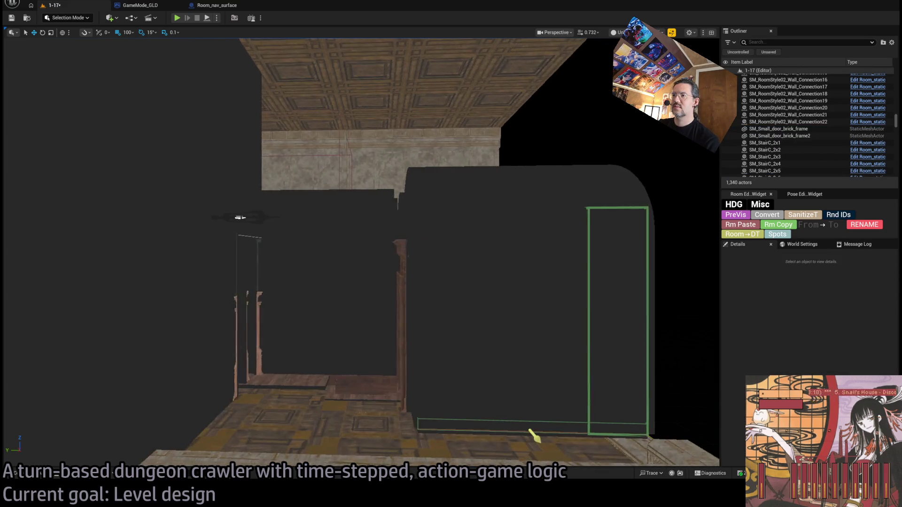
Fly the camera through the doorway to the Exit W2 room with the green exit frame
left_click_drag(439, 373, 440, 331)
left_click_drag(360, 253, 361, 211)
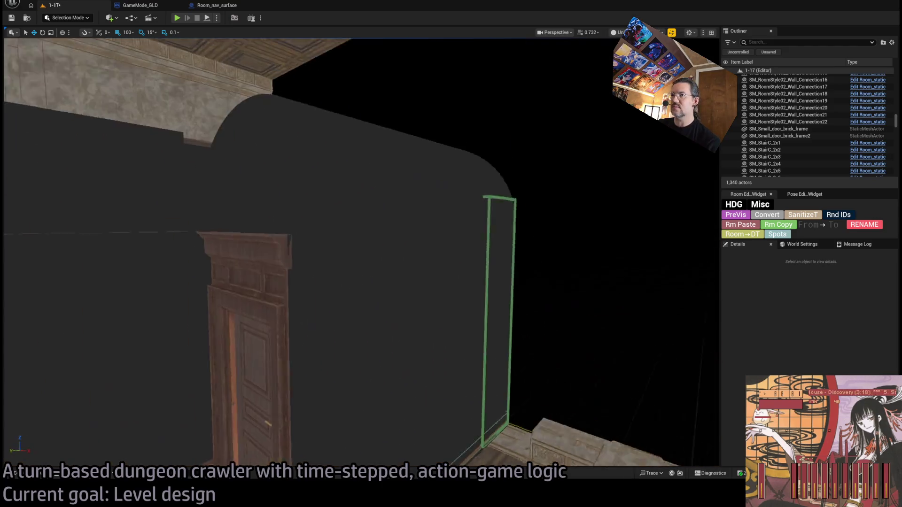
left_click_drag(452, 377, 452, 377)
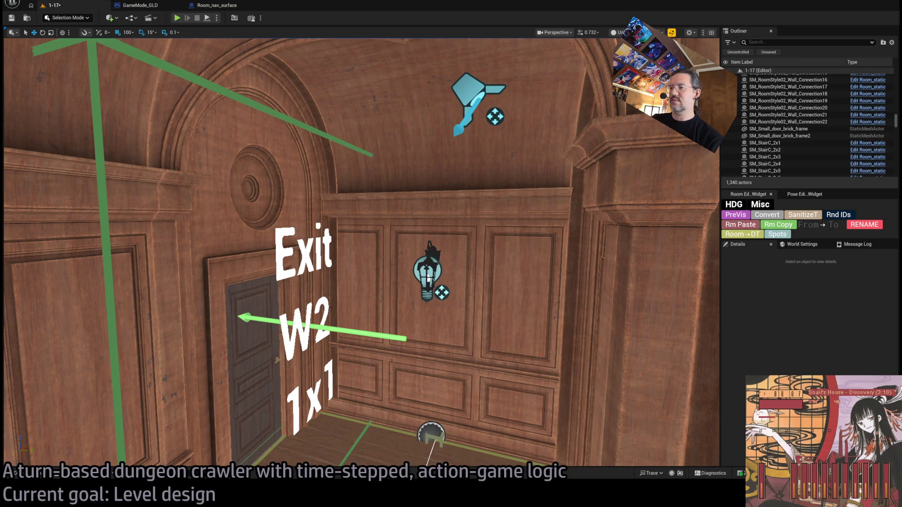
Switch the stream to the be-right-back screen with the YouTube playlist
key("alt+Tab")
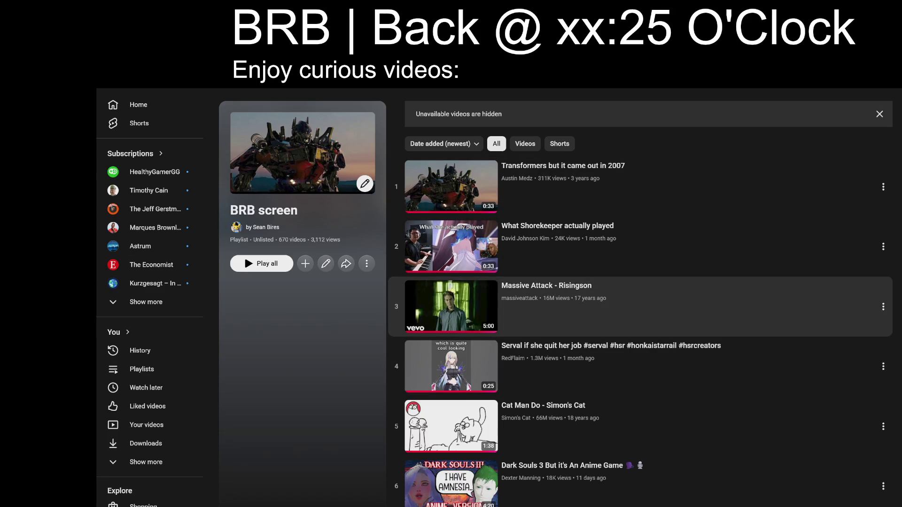
scroll(635, 233, "down", 4)
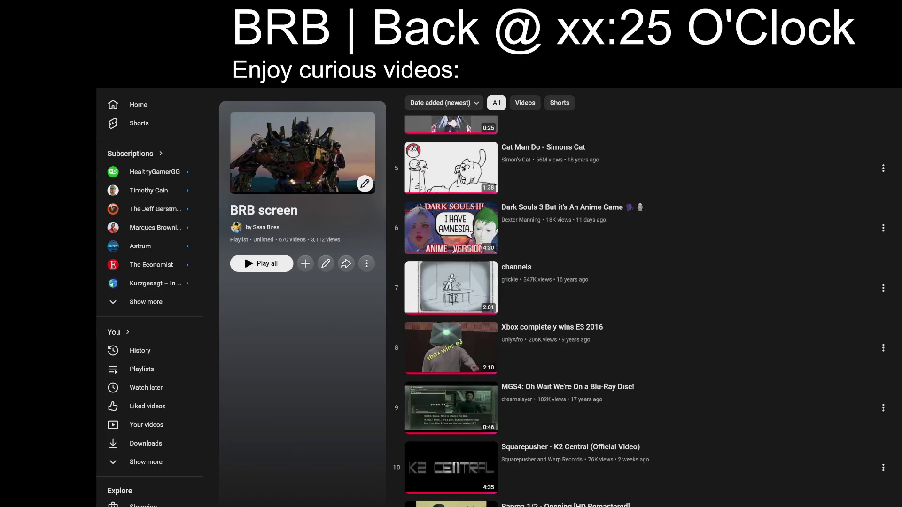
scroll(754, 352, "up", 1)
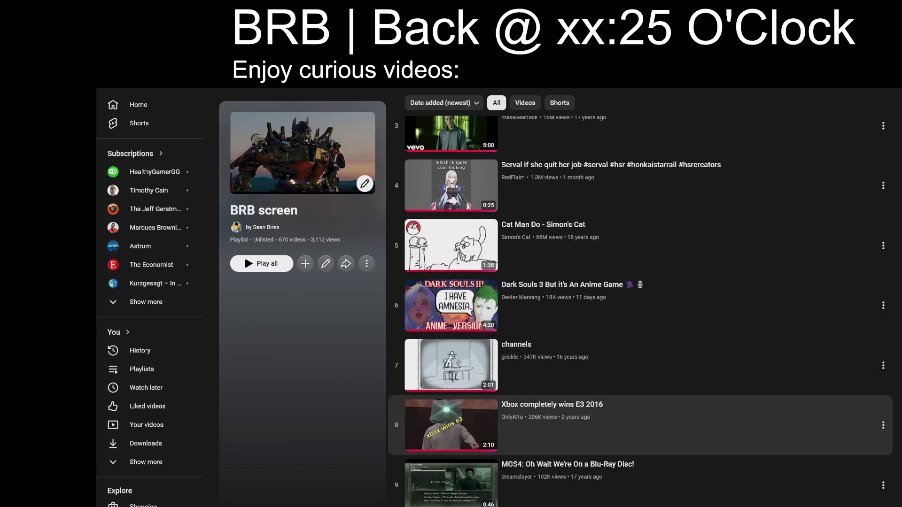
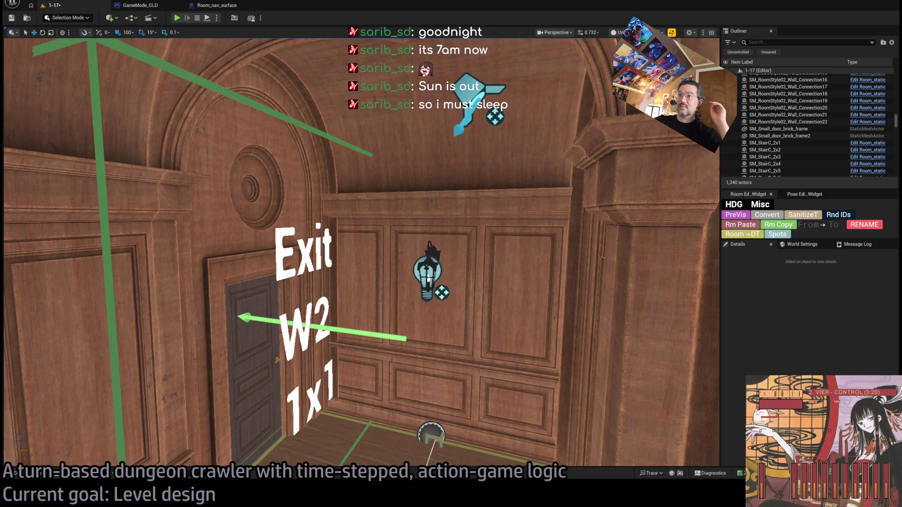
Fly the viewport past the Exit W2 wall, through the dark room toward the door, lantern and panels
key("Right")
key("Right")
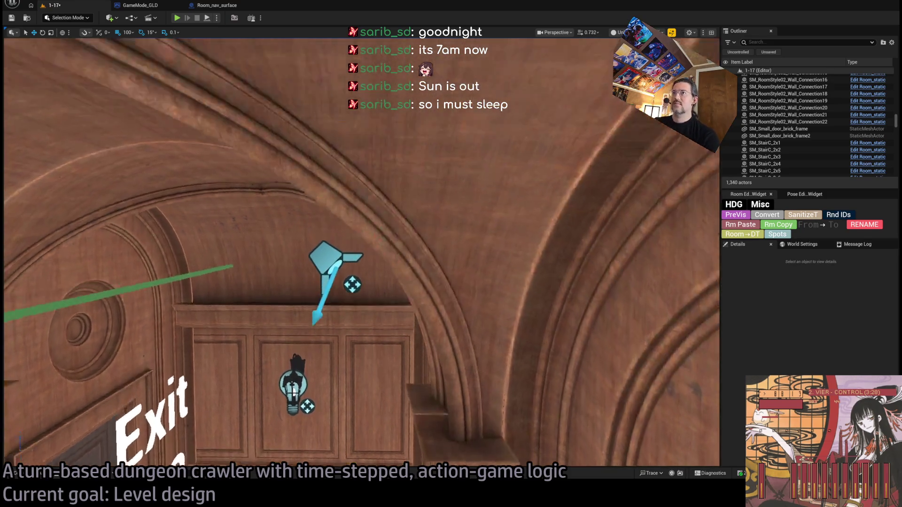
key("Up")
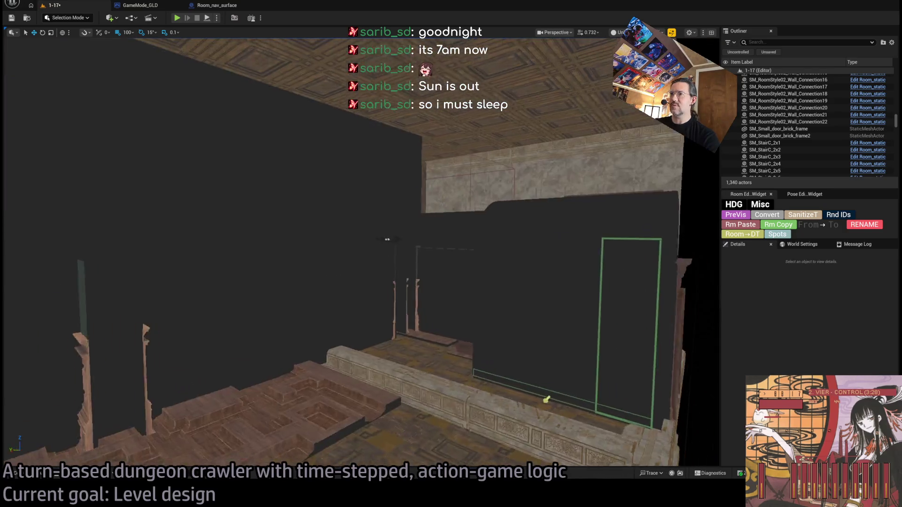
key("Up")
key("Up")
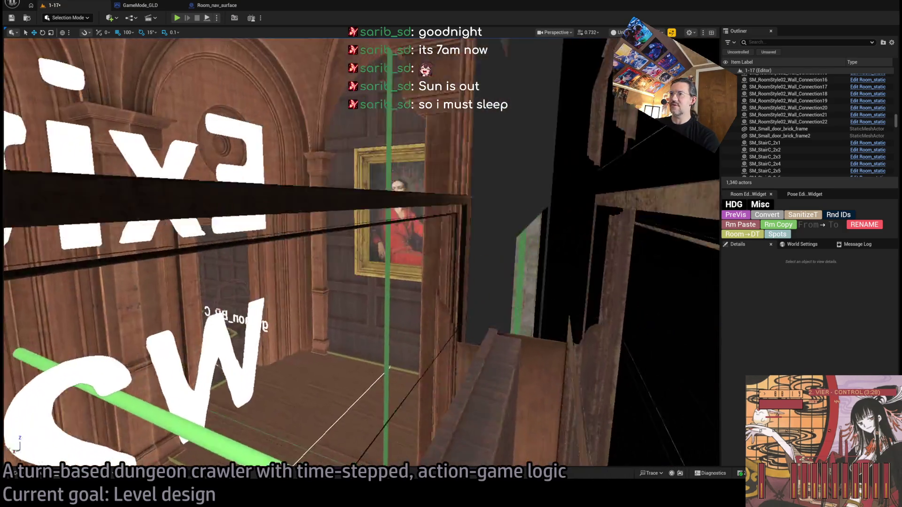
scroll(361, 251, "down", 2)
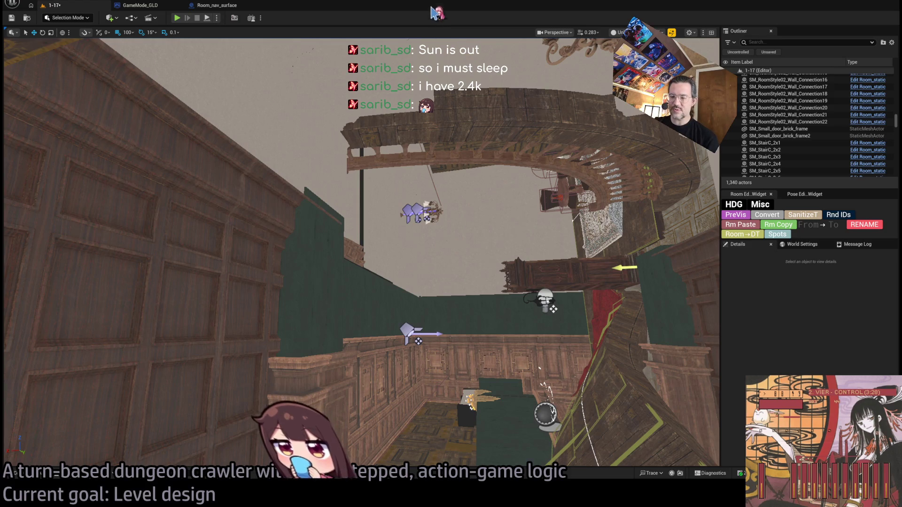
key("w")
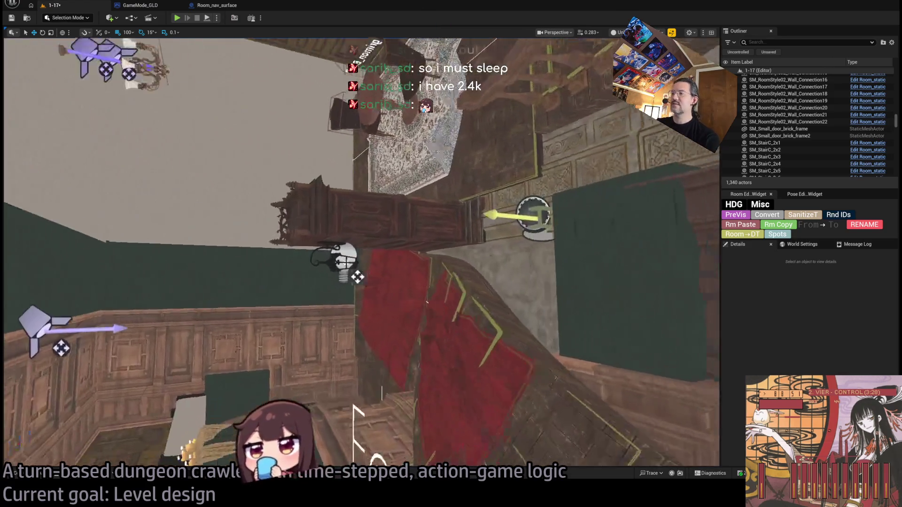
key("w")
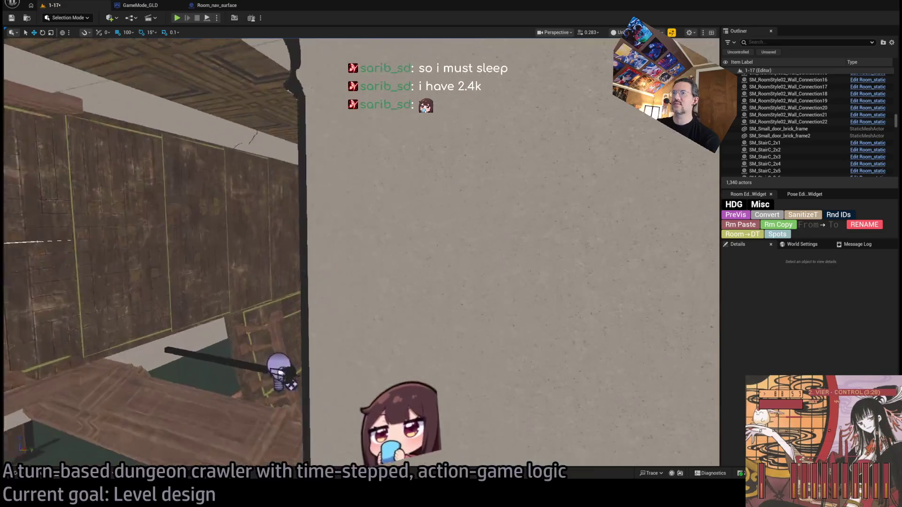
key("s")
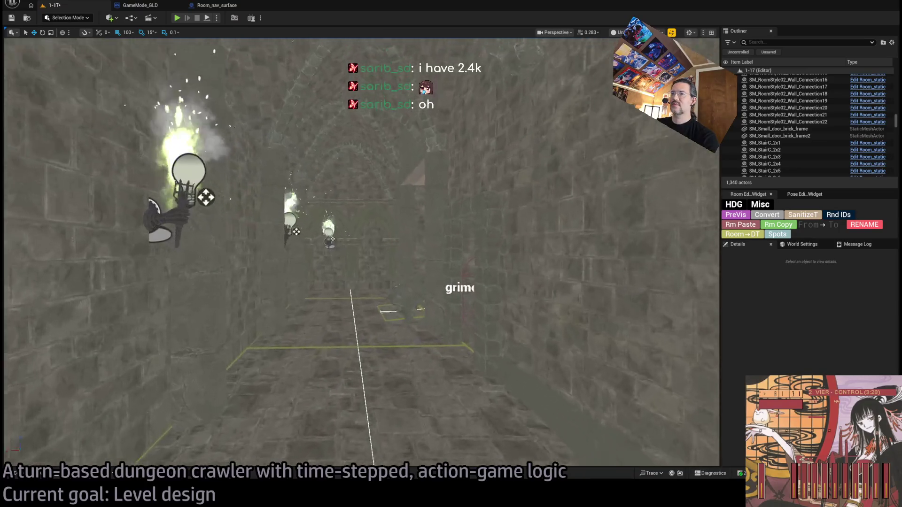
Fly at eye level down the stone corridor past Exit E0 into the Exit W1 staircase room and wooden doorway
mouse_move(357, 295)
left_mouse_down()
mouse_move(310, 317)
mouse_move(366, 336)
left_mouse_up()
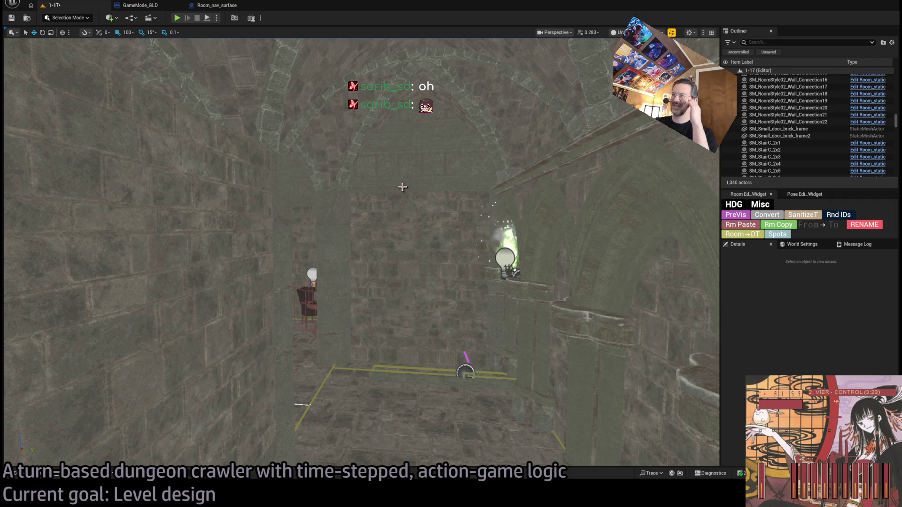
scroll(437, 206, "up", 3)
key("w")
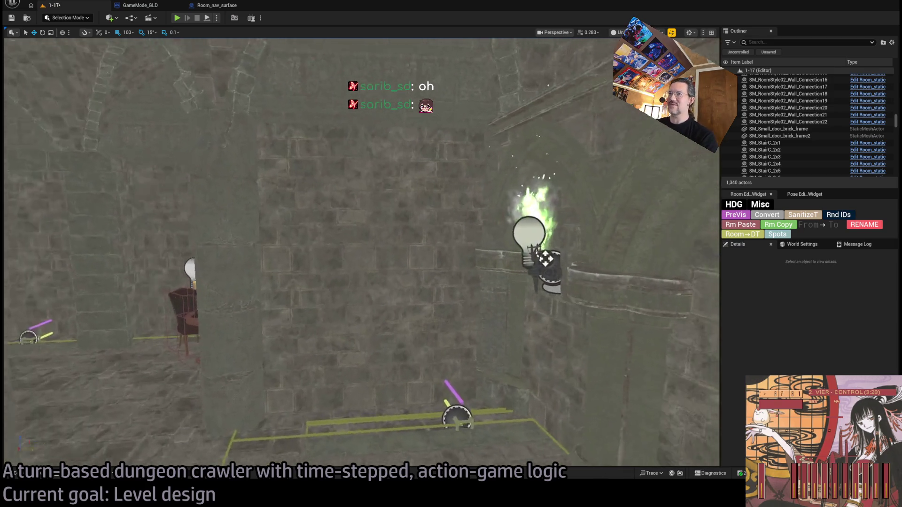
key("s")
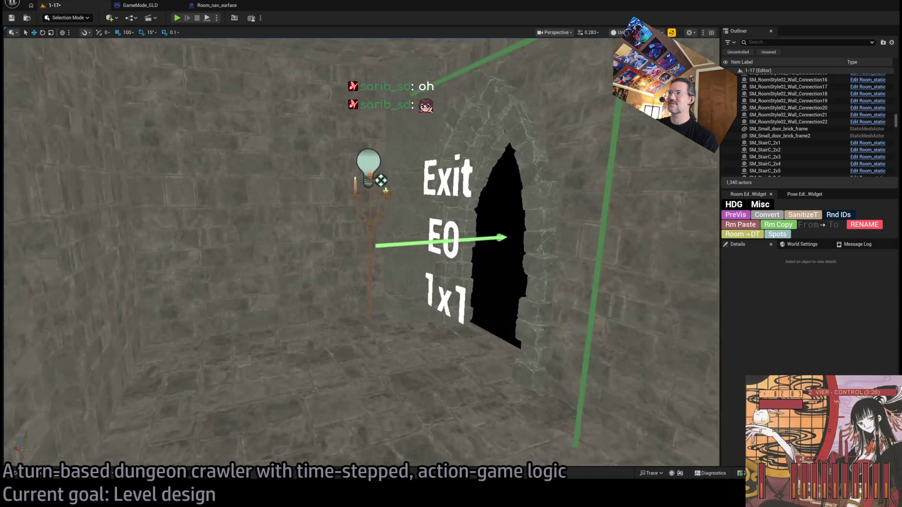
key("w")
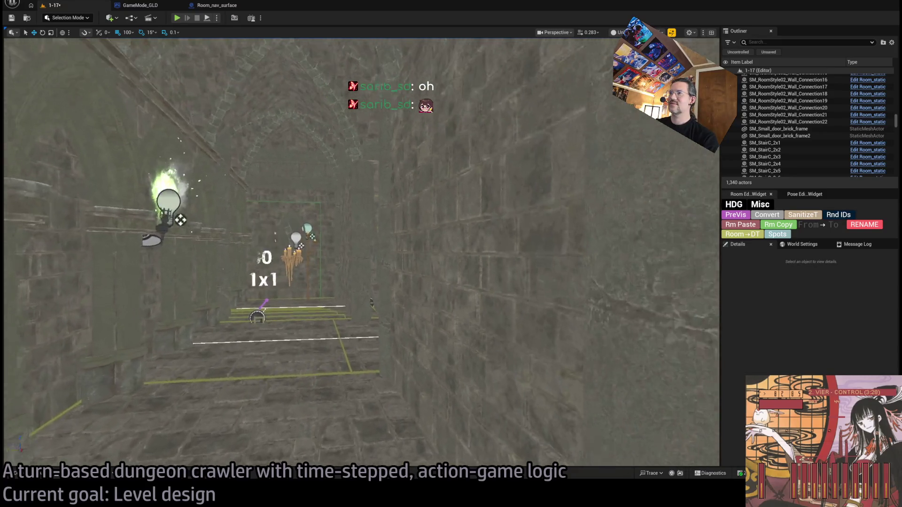
key("w")
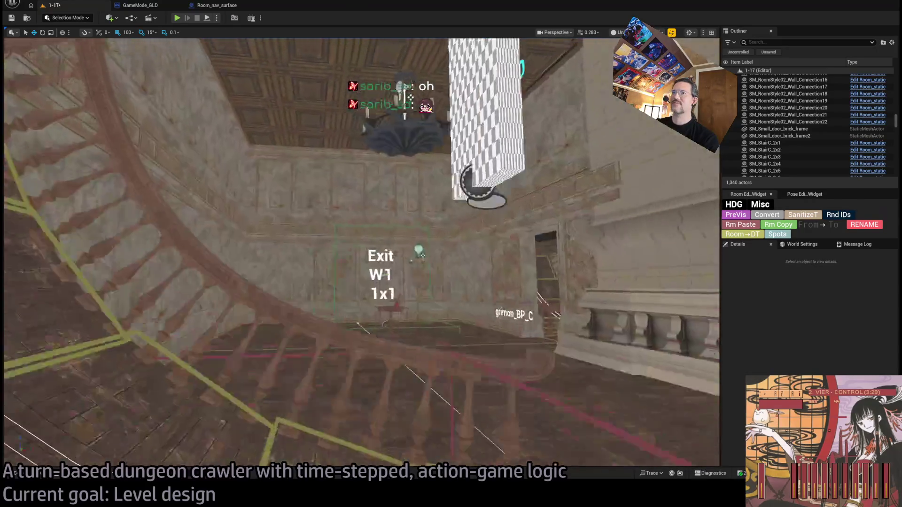
key("w")
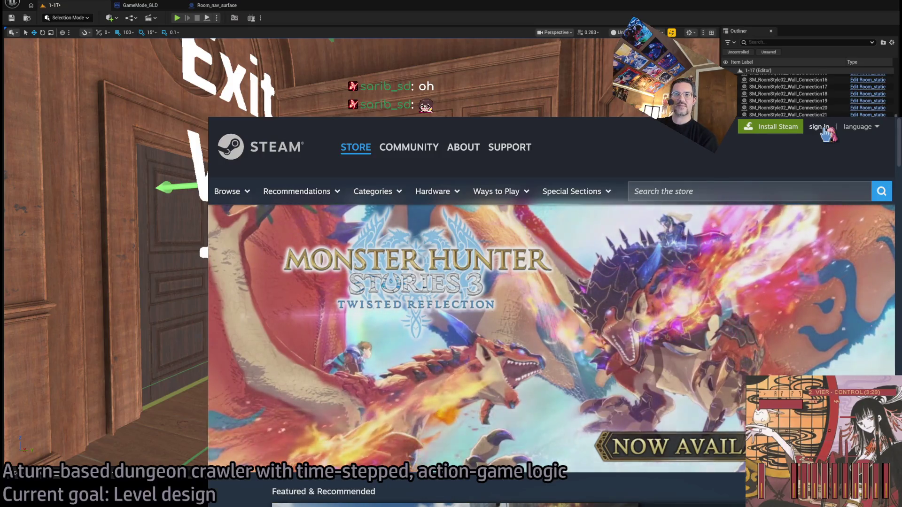
scroll(586, 285, "down", 5)
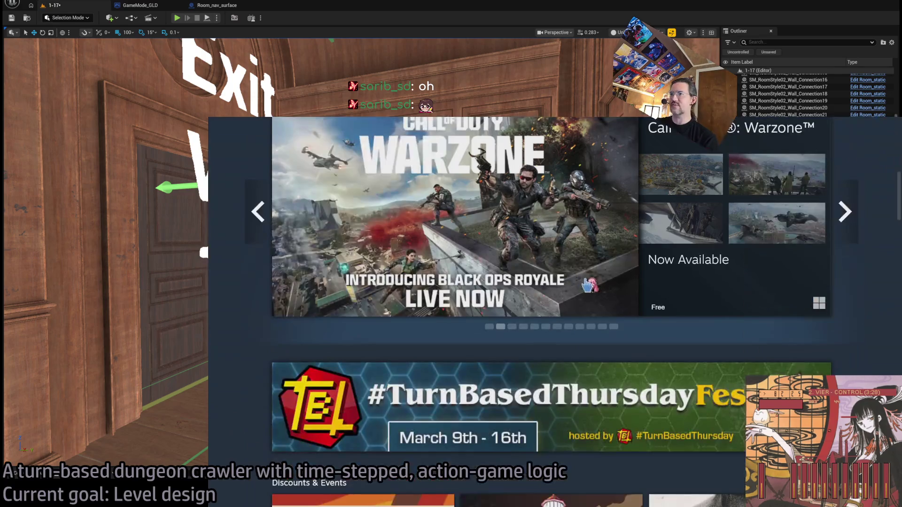
scroll(809, 302, "up", 5)
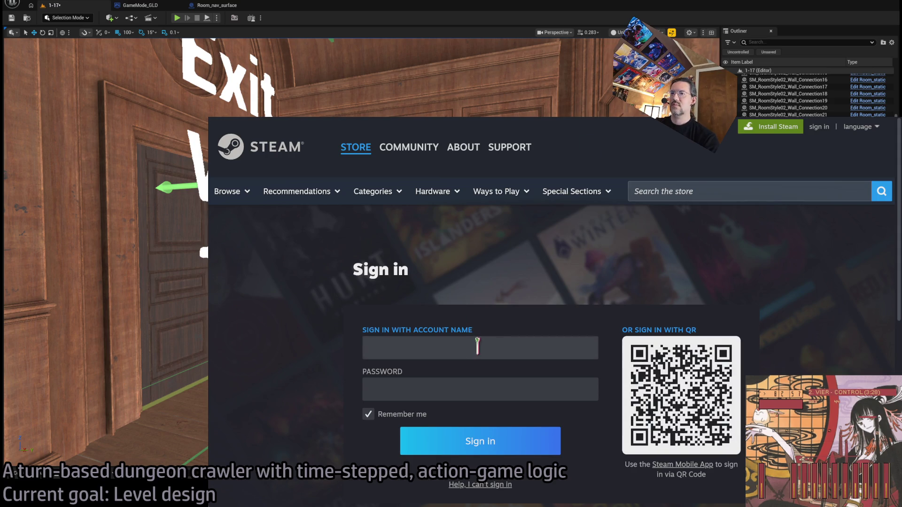
Sign in with the pasted password, then go to the community profile and its Games list
key("ctrl+v")
left_click(479, 443)
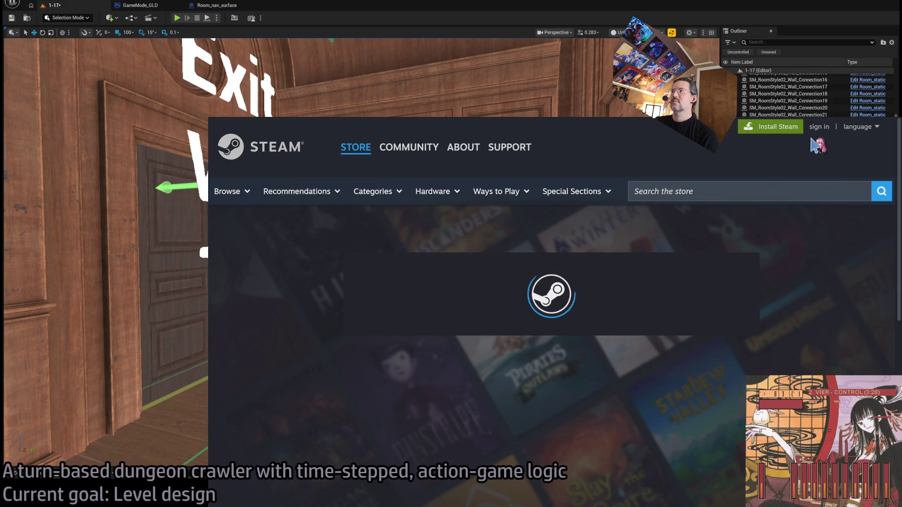
scroll(549, 344, "down", 1)
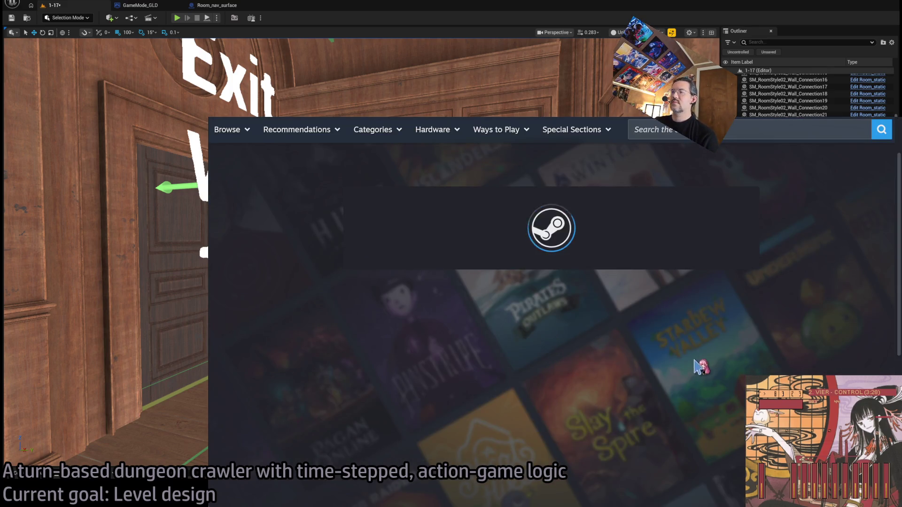
scroll(556, 353, "up", 1)
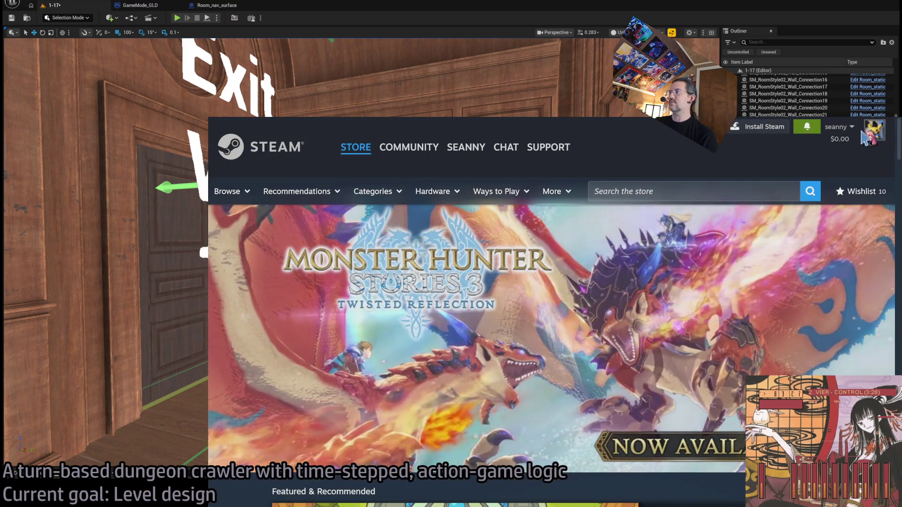
left_click(873, 132)
scroll(358, 282, "down", 2)
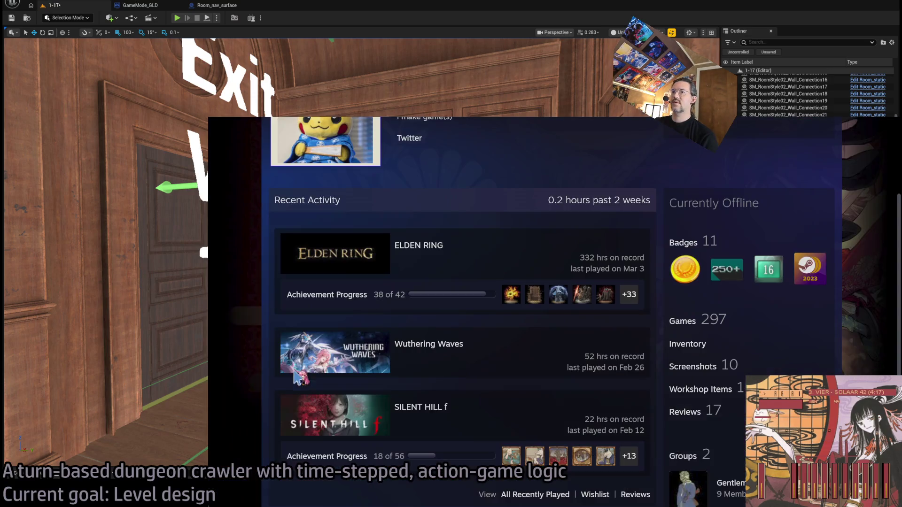
scroll(468, 366, "down", 1)
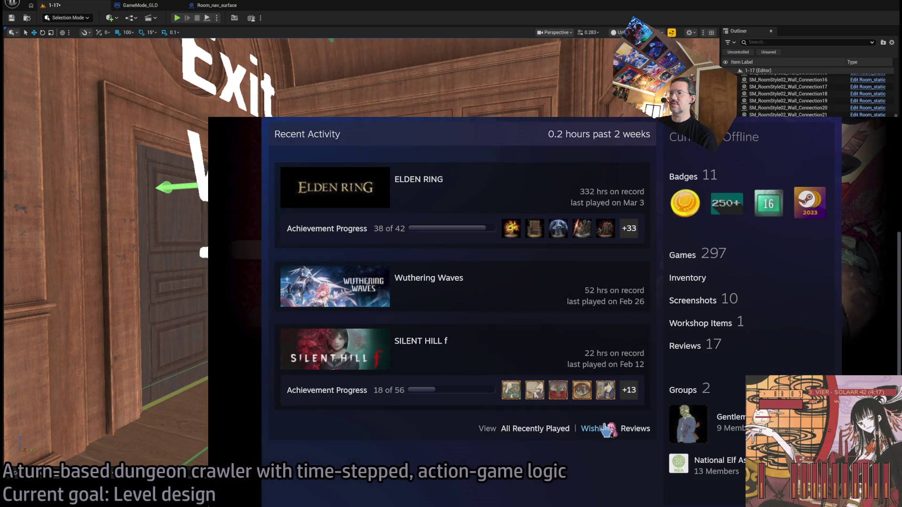
scroll(582, 416, "up", 1)
scroll(584, 416, "down", 1)
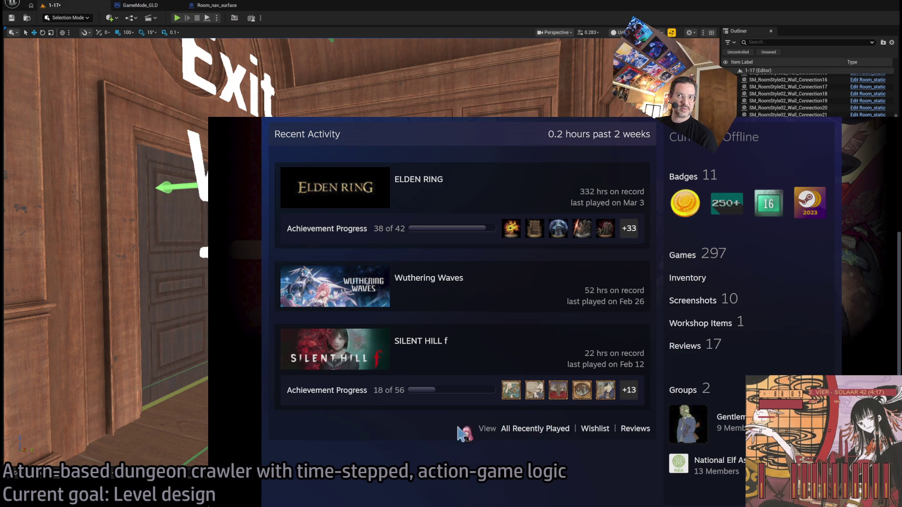
left_click(689, 256)
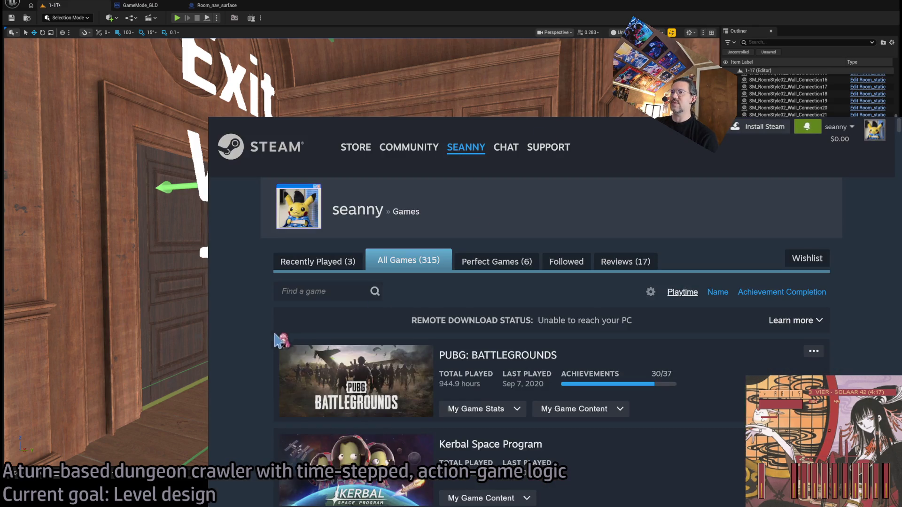
scroll(247, 370, "down", 1)
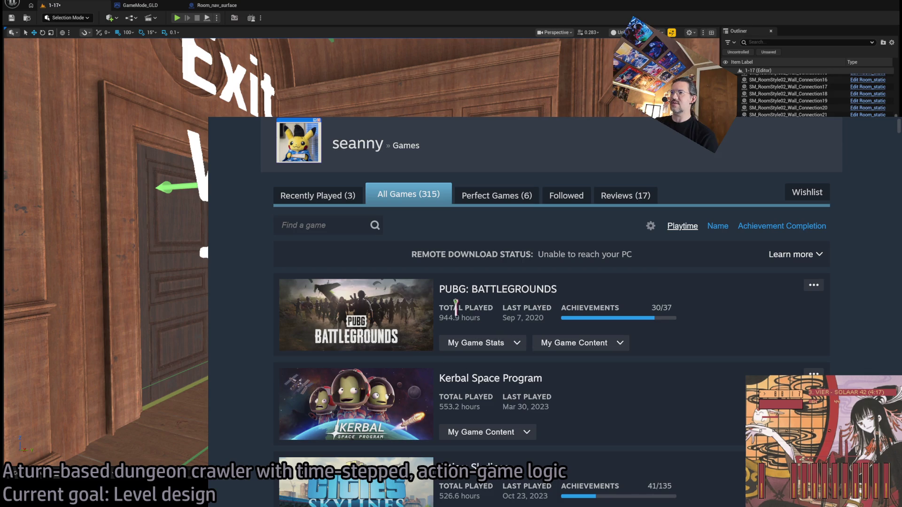
scroll(685, 390, "down", 1)
scroll(669, 380, "down", 2)
scroll(663, 376, "down", 3)
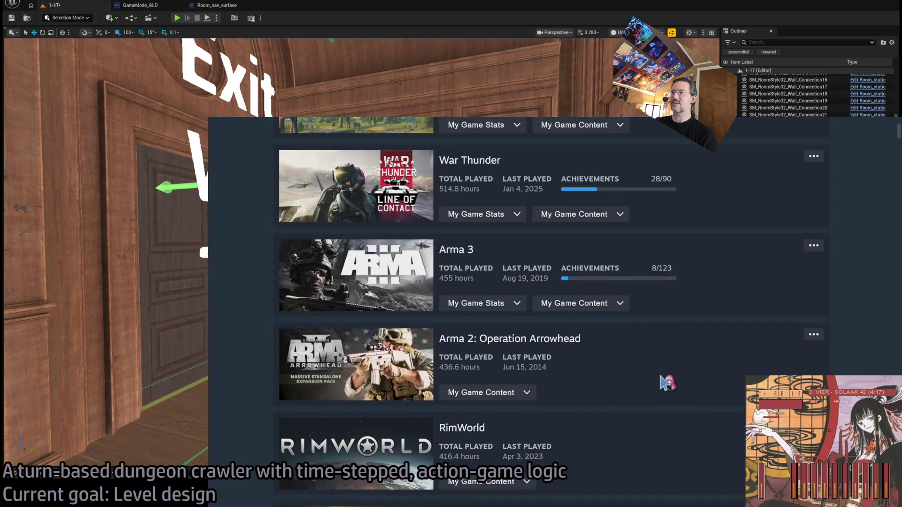
scroll(697, 409, "up", 2)
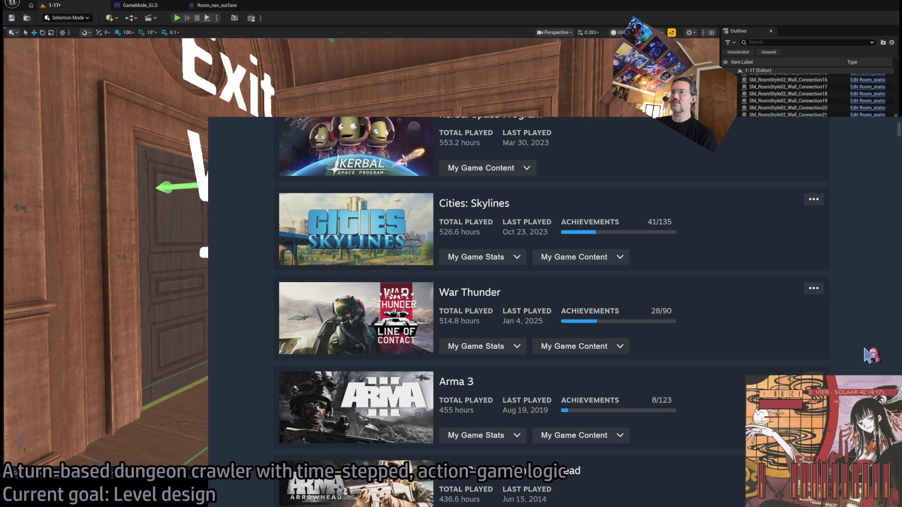
scroll(865, 332, "down", 1)
scroll(486, 316, "down", 3)
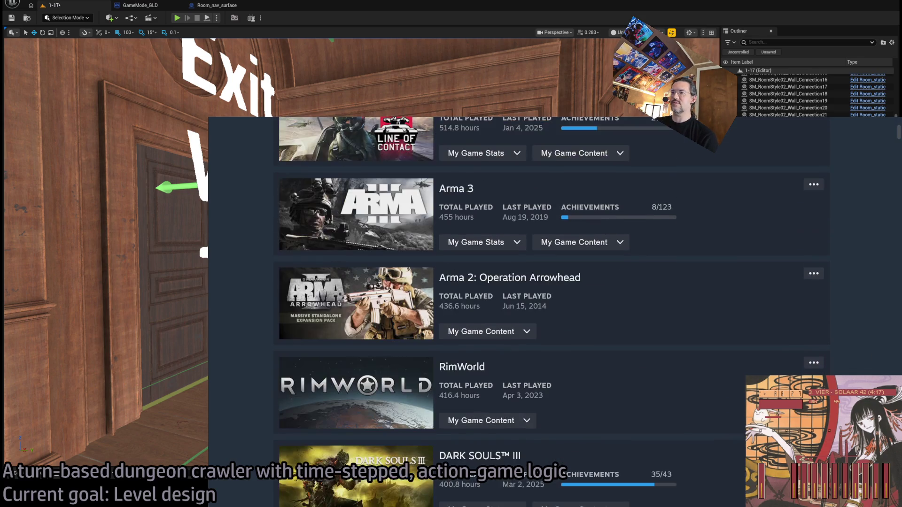
left_click_drag(439, 217, 474, 217)
double_click(448, 306)
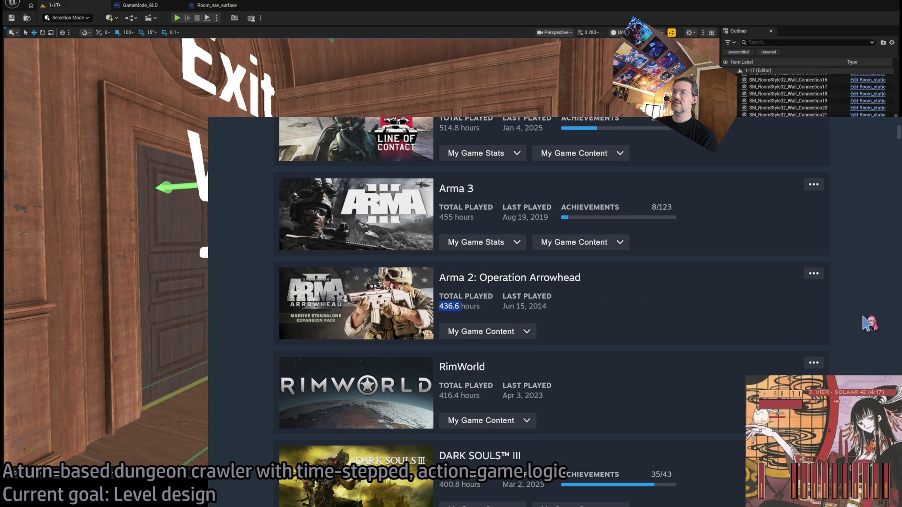
scroll(858, 333, "up", 1)
scroll(863, 332, "down", 2)
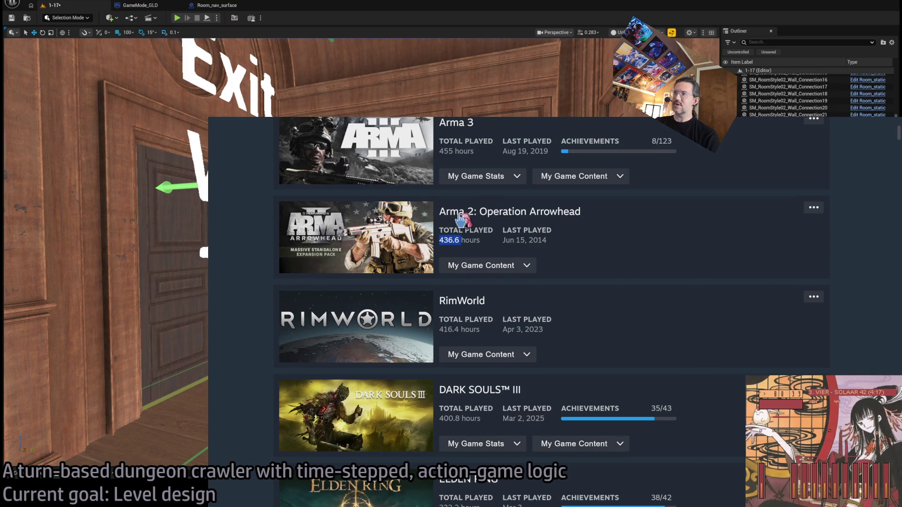
left_click(877, 262)
scroll(863, 310, "down", 1)
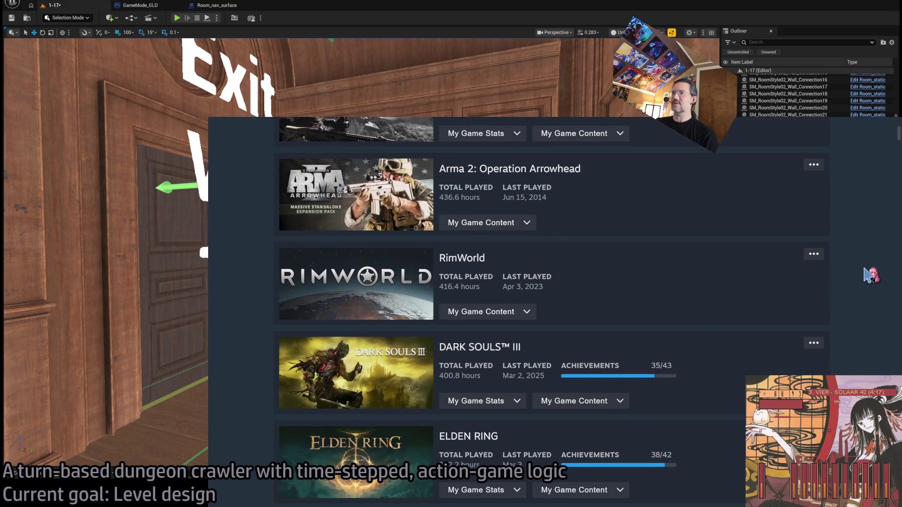
scroll(860, 299, "down", 1)
scroll(860, 299, "down", 2)
scroll(860, 324, "down", 1)
scroll(860, 337, "down", 3)
scroll(860, 338, "up", 2)
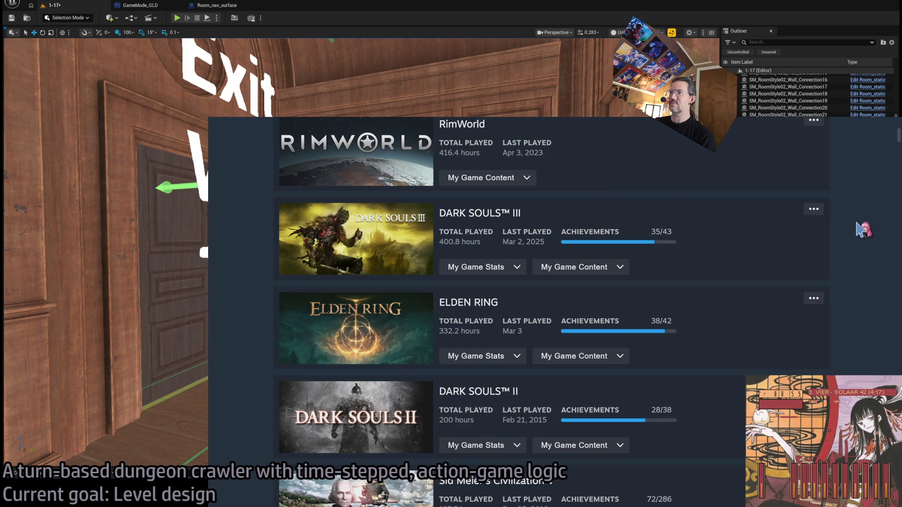
scroll(876, 279, "up", 2)
scroll(875, 279, "up", 1)
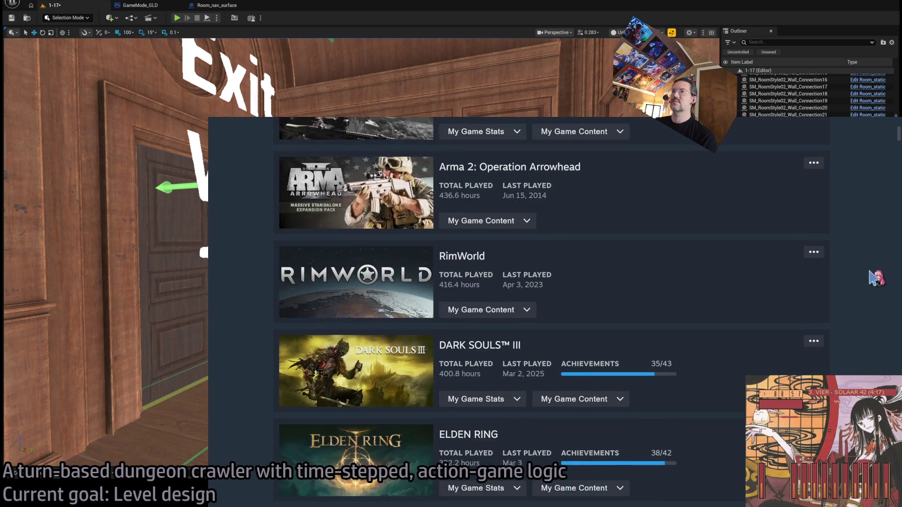
scroll(875, 278, "down", 3)
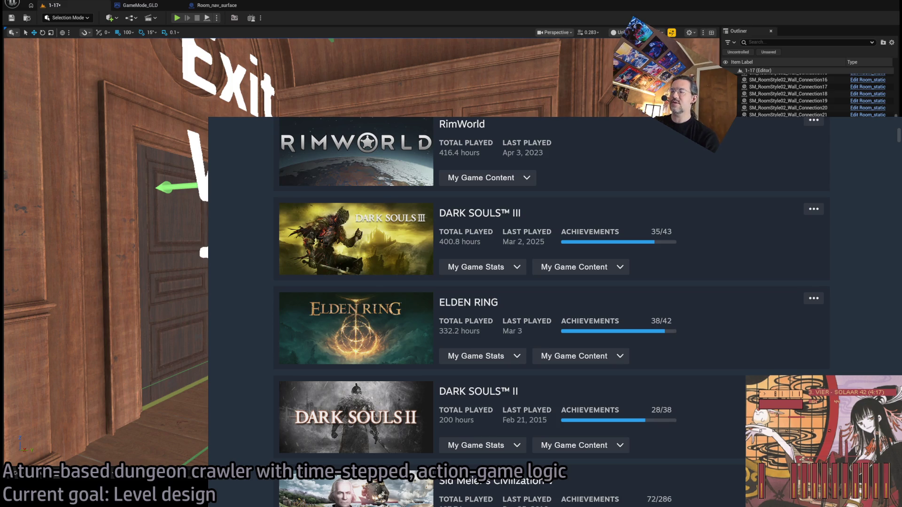
scroll(518, 310, "down", 3)
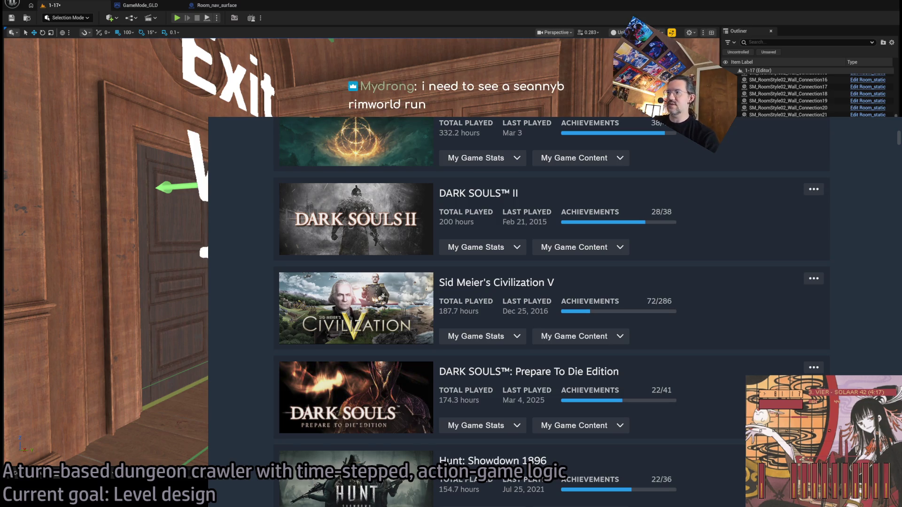
scroll(519, 310, "down", 3)
scroll(518, 310, "down", 2)
scroll(518, 310, "down", 3)
scroll(518, 310, "down", 2)
scroll(518, 310, "down", 1)
scroll(519, 309, "down", 1)
scroll(519, 310, "down", 2)
scroll(518, 311, "down", 1)
scroll(519, 310, "down", 3)
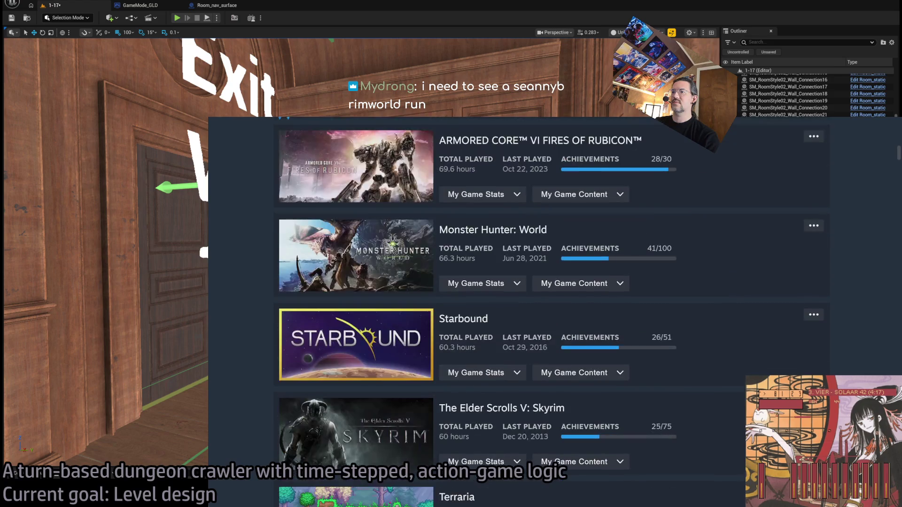
scroll(518, 310, "up", 1)
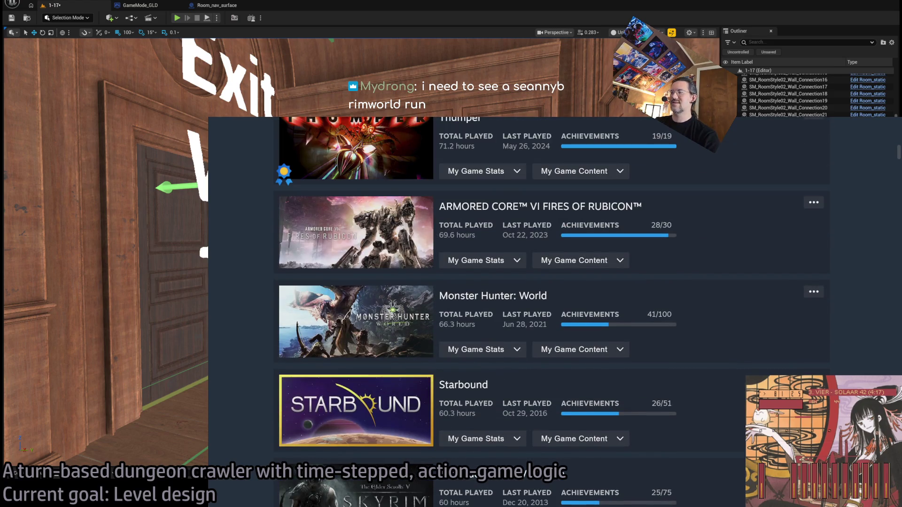
scroll(811, 306, "down", 3)
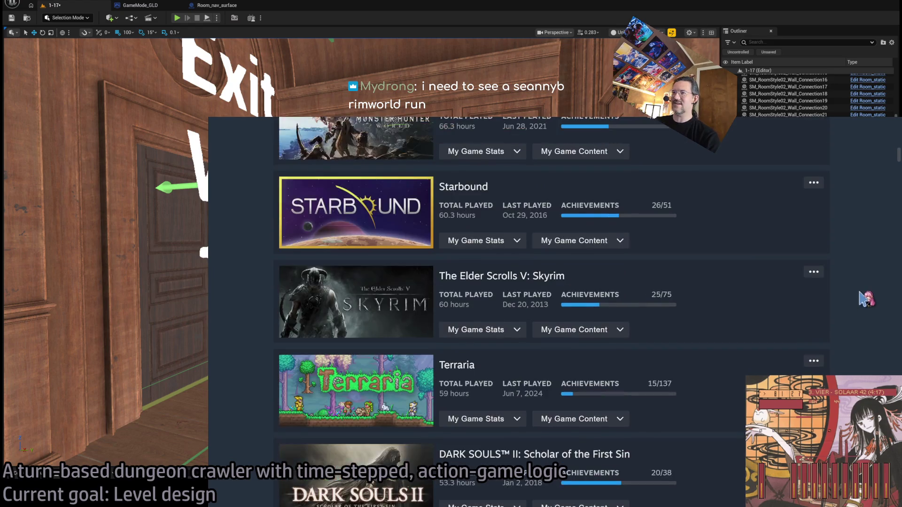
scroll(866, 306, "down", 2)
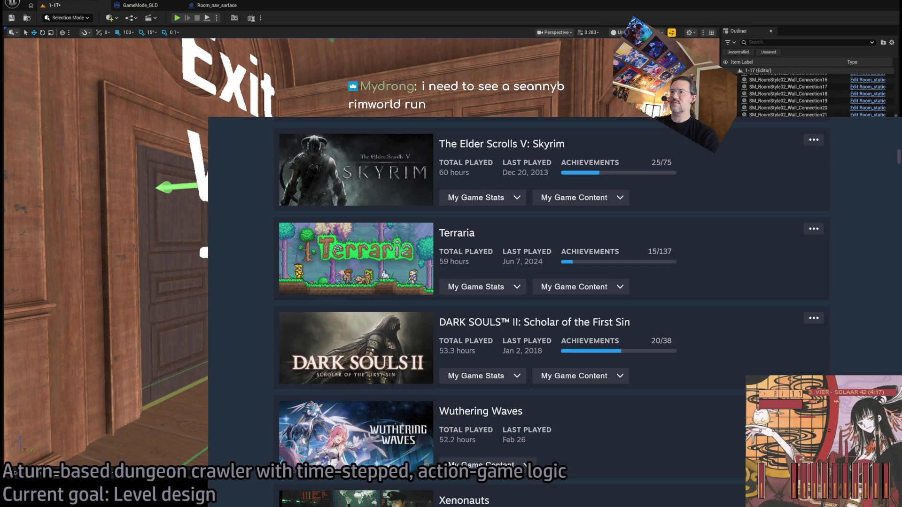
scroll(864, 349, "down", 2)
scroll(864, 349, "down", 3)
scroll(864, 349, "down", 2)
scroll(863, 349, "down", 4)
scroll(864, 349, "down", 3)
scroll(864, 349, "down", 3)
scroll(863, 348, "down", 3)
scroll(864, 352, "down", 3)
scroll(864, 354, "down", 2)
scroll(864, 355, "down", 4)
scroll(864, 355, "down", 2)
scroll(864, 356, "down", 2)
scroll(864, 356, "down", 2)
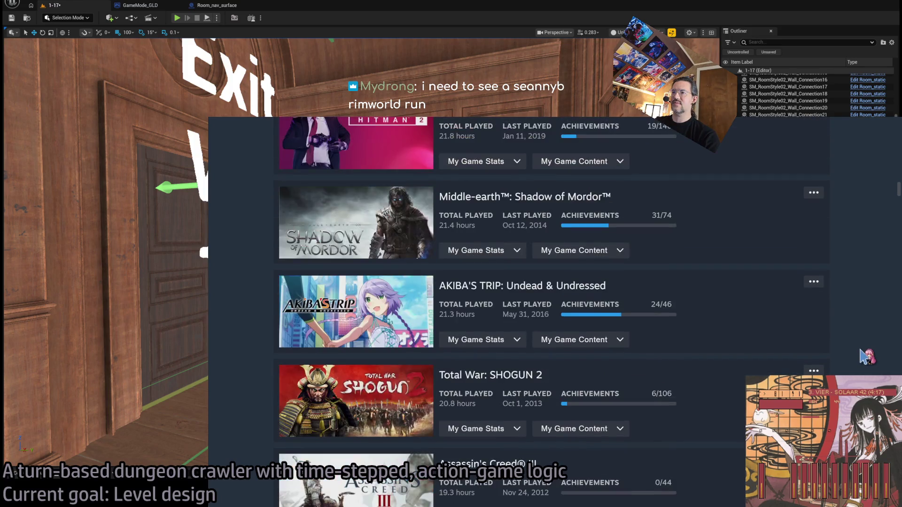
scroll(863, 356, "down", 3)
scroll(864, 356, "down", 2)
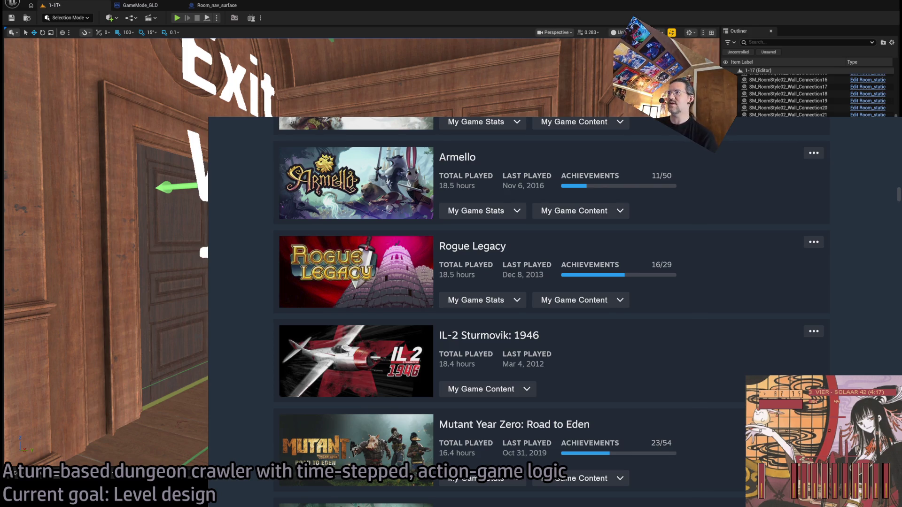
scroll(549, 310, "up", 2)
scroll(549, 310, "up", 5)
scroll(549, 310, "up", 5)
scroll(550, 310, "up", 5)
scroll(550, 310, "up", 5)
scroll(550, 310, "up", 5)
scroll(549, 310, "up", 5)
scroll(550, 310, "up", 5)
scroll(550, 310, "up", 5)
scroll(549, 311, "up", 5)
scroll(550, 309, "up", 5)
scroll(549, 310, "up", 2)
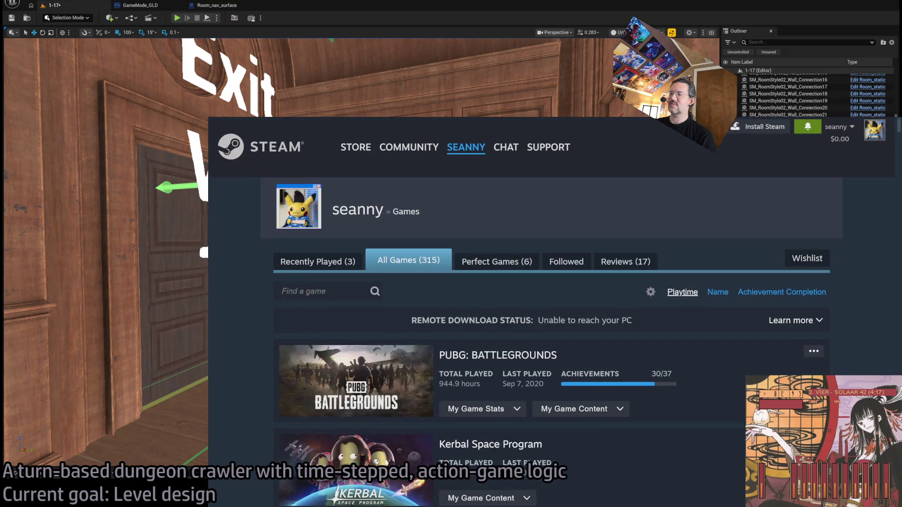
scroll(549, 310, "down", 1)
scroll(549, 310, "down", 2)
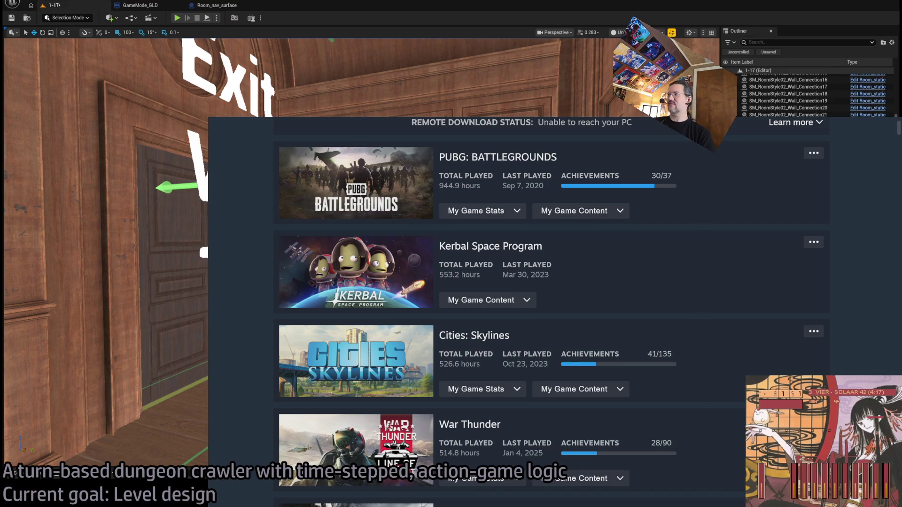
scroll(851, 363, "up", 3)
scroll(849, 359, "down", 5)
scroll(846, 352, "down", 2)
scroll(842, 352, "down", 3)
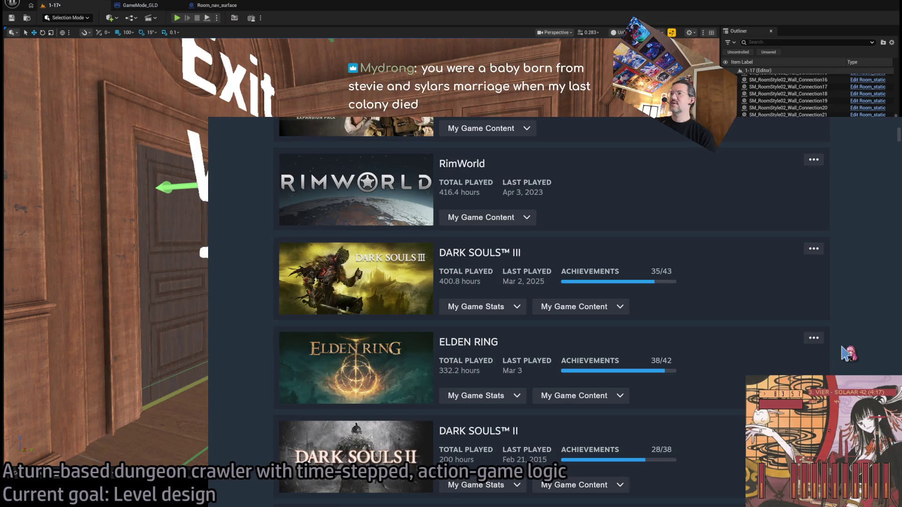
scroll(843, 353, "down", 2)
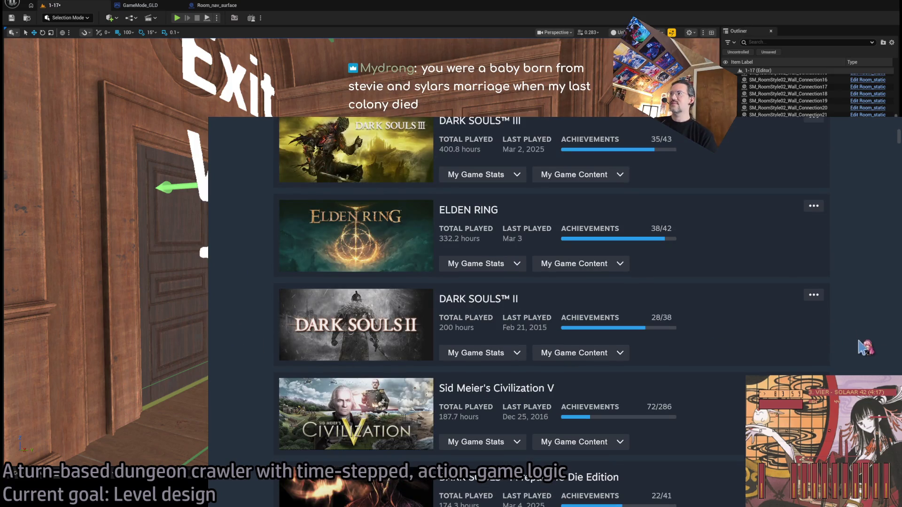
scroll(863, 349, "down", 1)
scroll(861, 323, "down", 3)
scroll(861, 322, "down", 3)
scroll(862, 322, "down", 2)
scroll(863, 322, "up", 3)
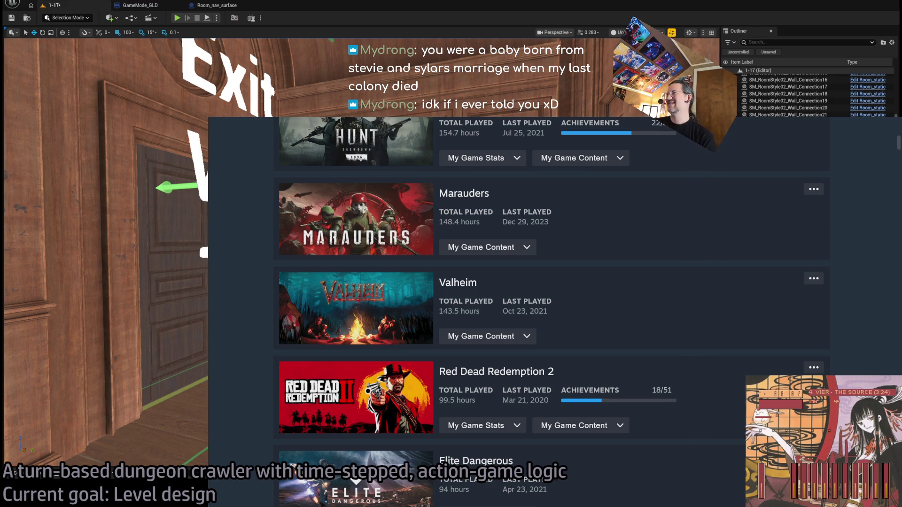
scroll(550, 310, "down", 3)
scroll(825, 352, "up", 5)
scroll(817, 303, "up", 5)
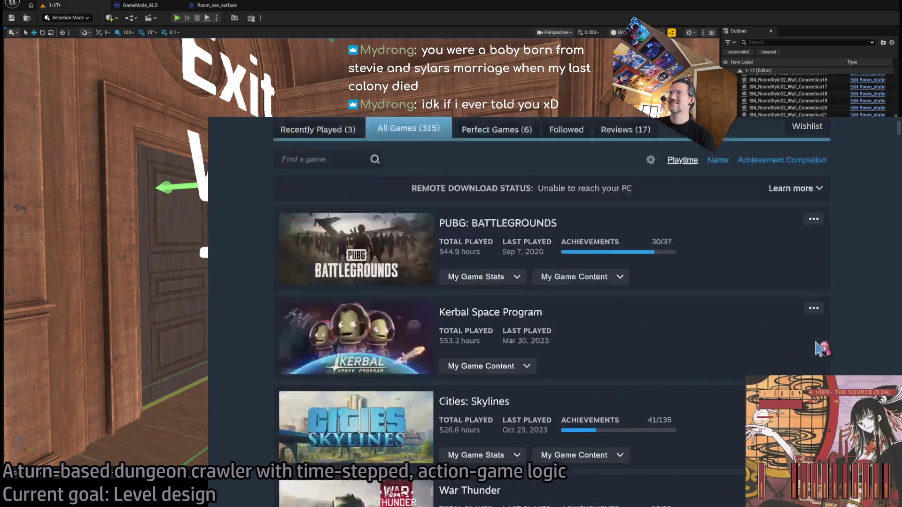
scroll(810, 254, "up", 2)
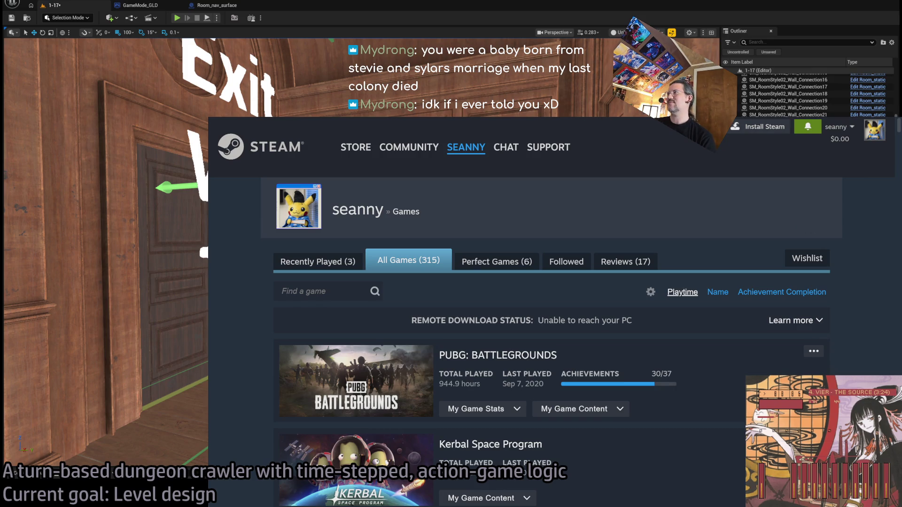
Switch away from the Steam library window back to the Unreal viewport
key("alt+Tab")
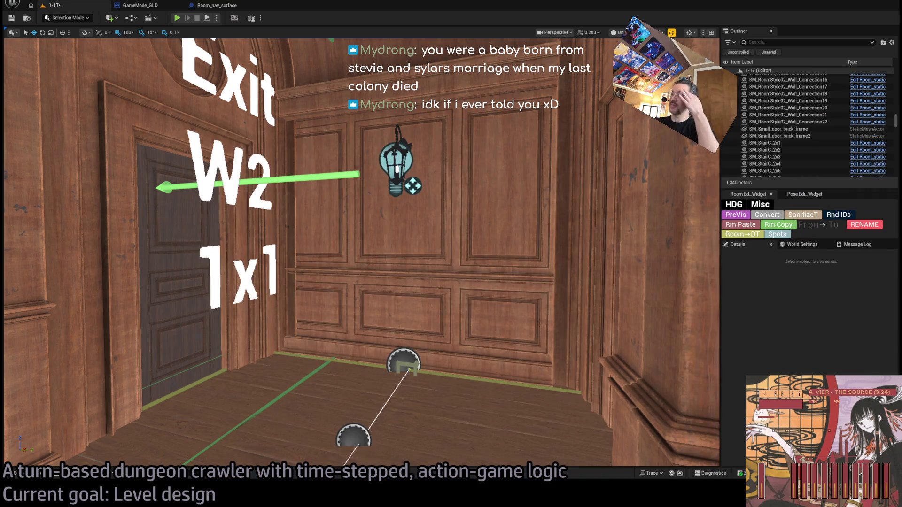
key("alt+Tab")
key("alt+Tab")
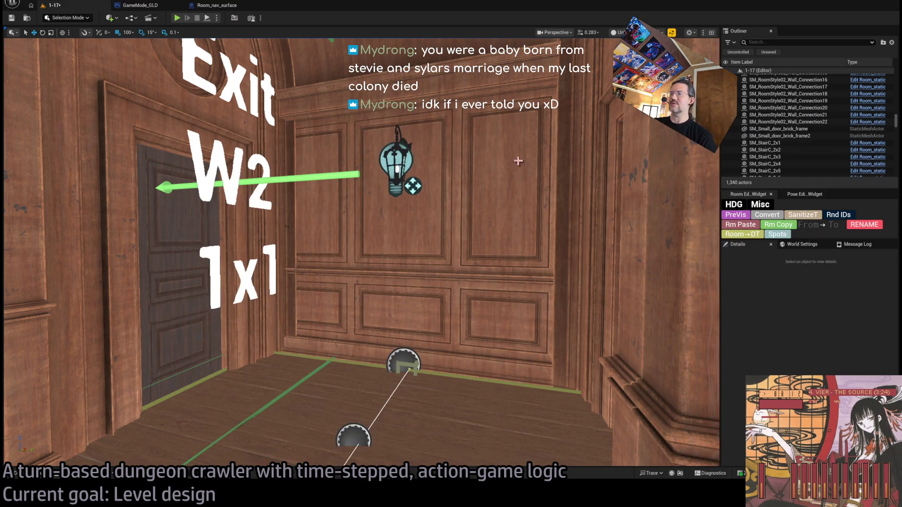
mouse_move(486, 221)
left_mouse_down()
mouse_move(395, 212)
mouse_move(423, 211)
left_mouse_up()
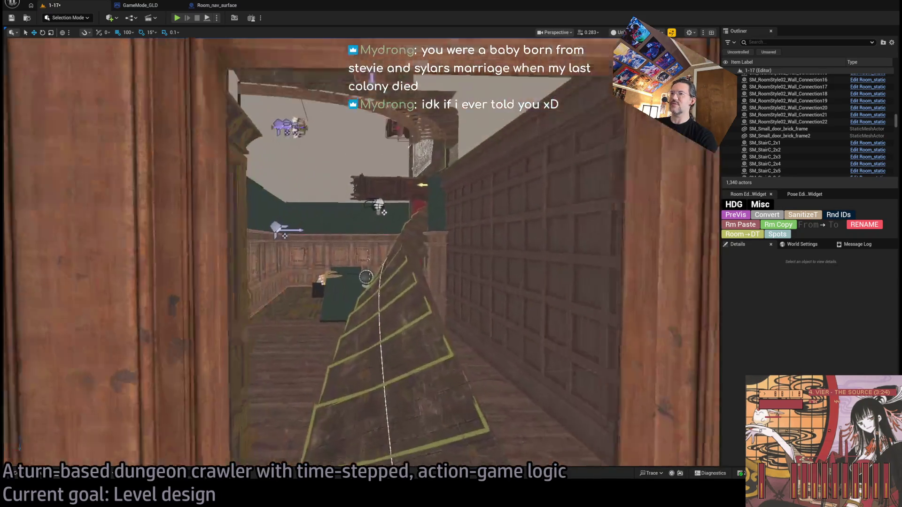
mouse_move(423, 212)
left_mouse_down()
mouse_move(395, 226)
mouse_move(395, 239)
mouse_move(394, 212)
left_mouse_up()
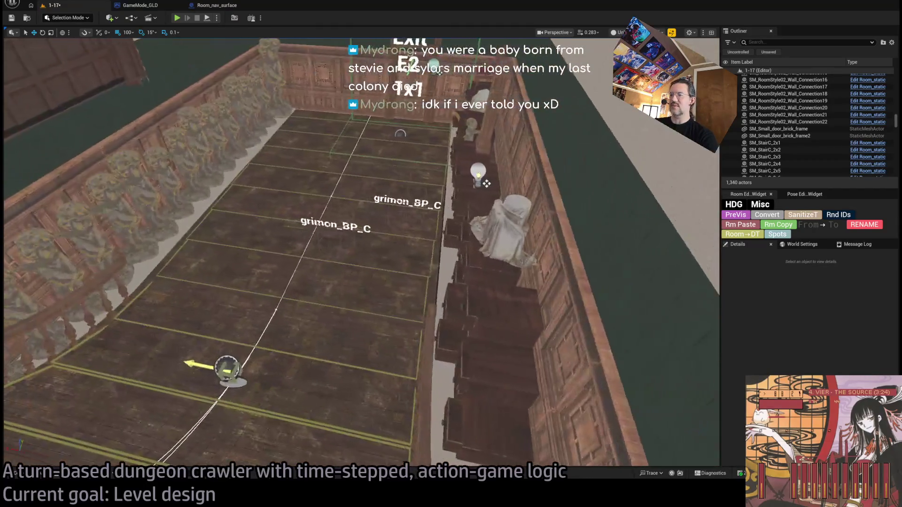
mouse_move(394, 212)
left_mouse_down()
mouse_move(394, 232)
mouse_move(394, 219)
mouse_move(487, 220)
left_mouse_up()
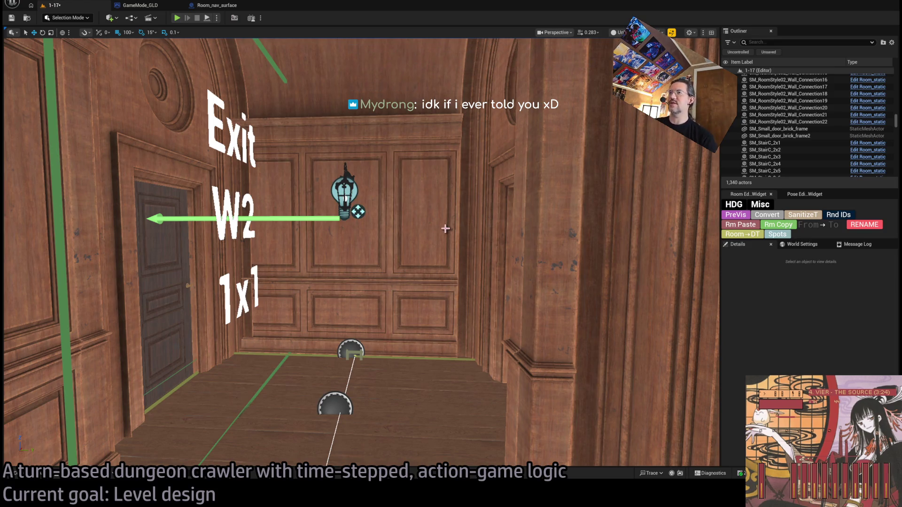
scroll(432, 236, "up", 1)
scroll(432, 236, "up", 2)
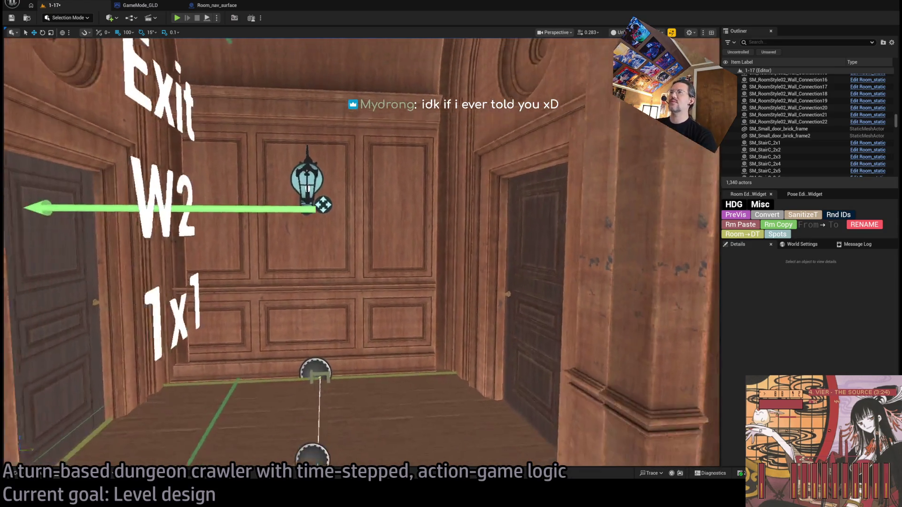
scroll(431, 236, "up", 2)
scroll(432, 236, "up", 1)
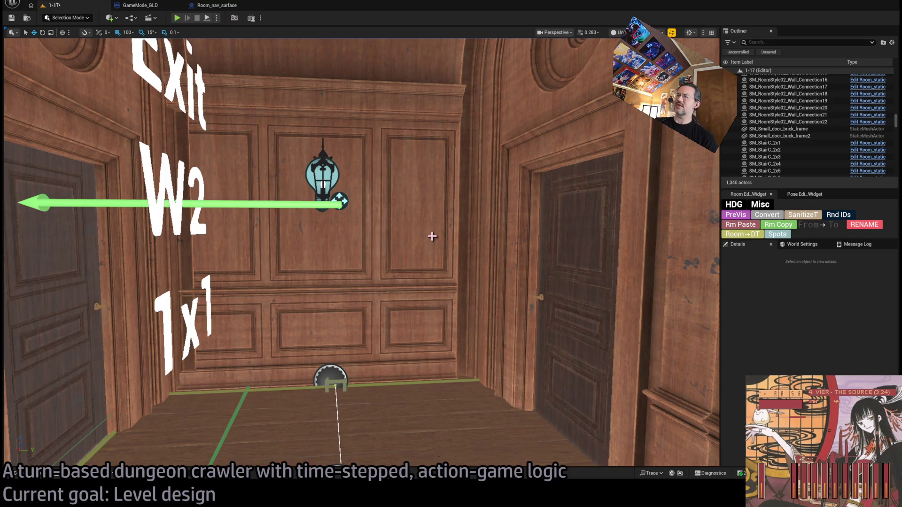
left_click_drag(524, 247, 634, 211)
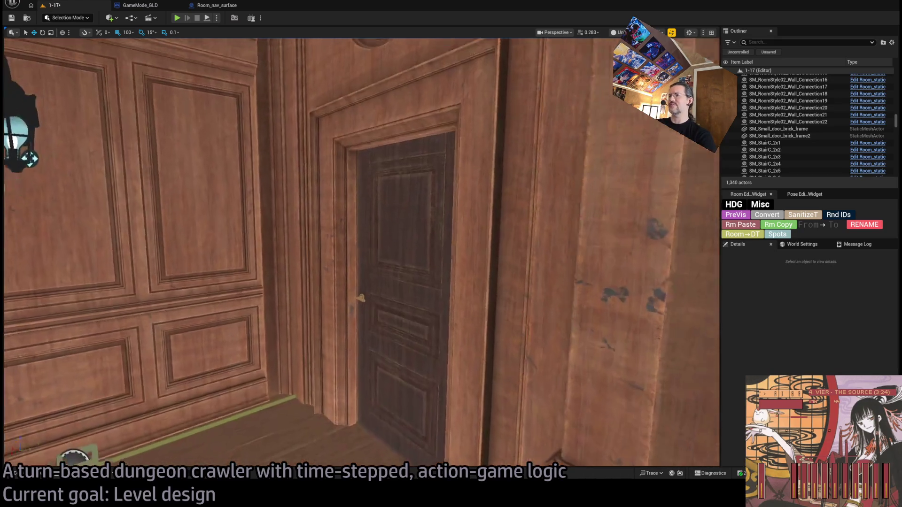
key("w")
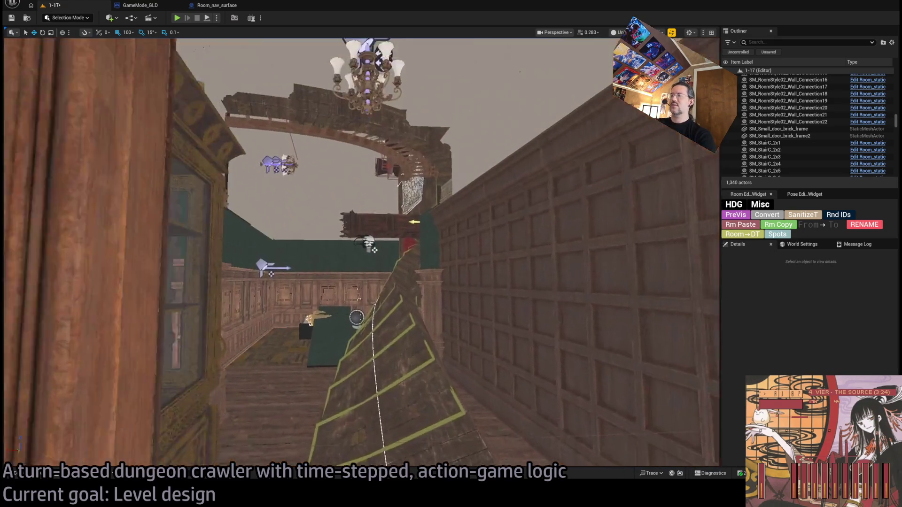
key("w")
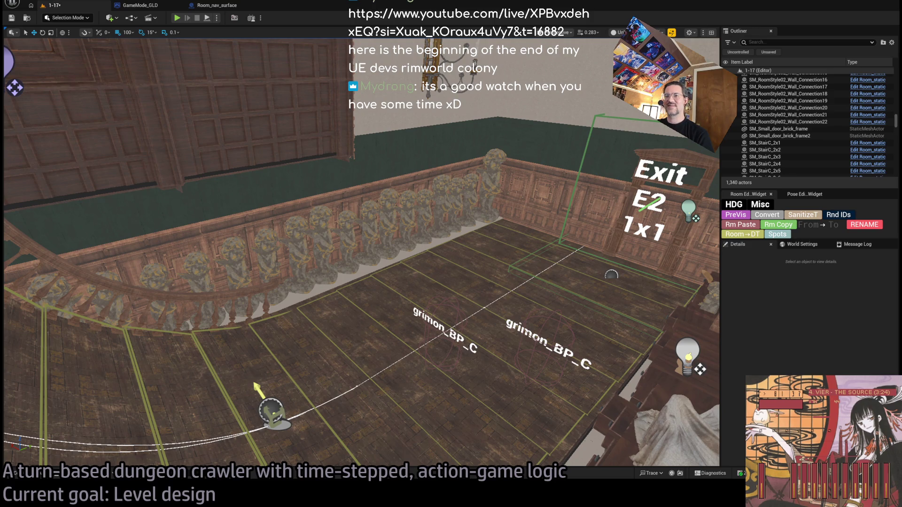
Switch to the browser window over the editor to watch the RimWorld stream video
key("alt+Tab")
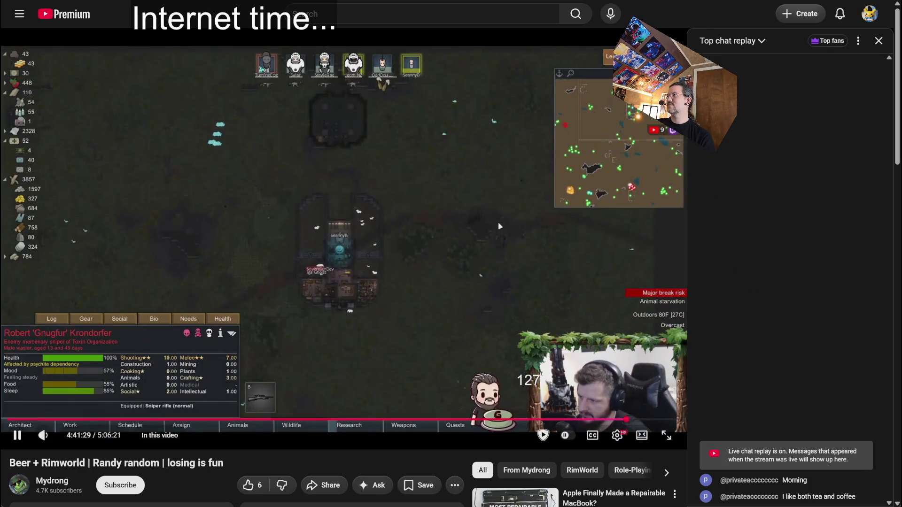
left_click(877, 41)
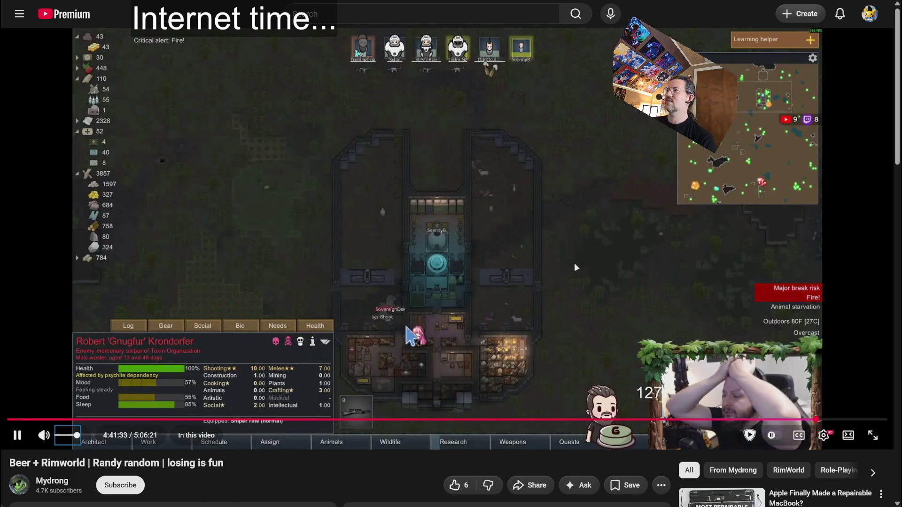
key("space")
key("Left")
key("Left")
key("space")
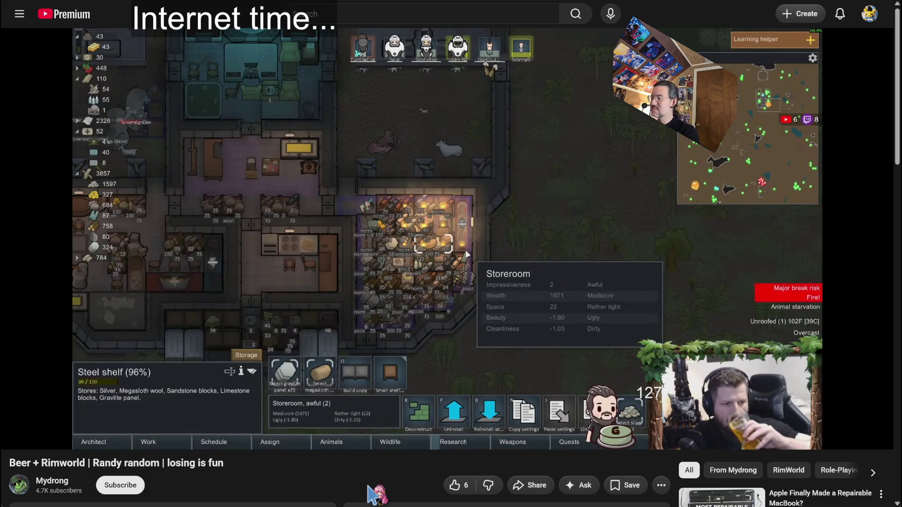
key("l")
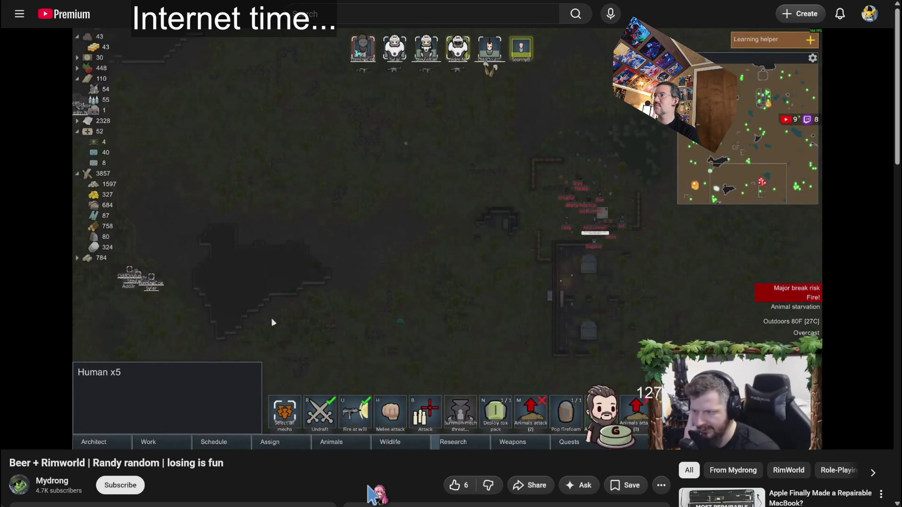
key("space")
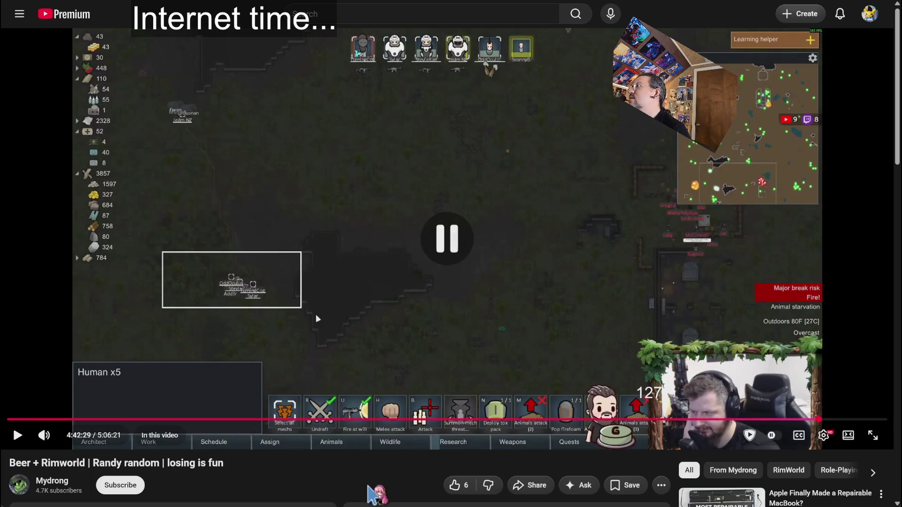
key("space")
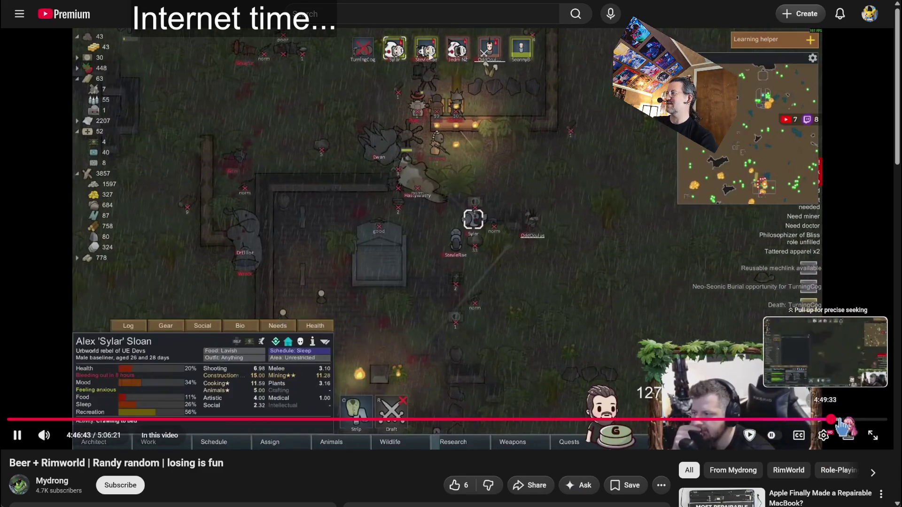
Skip the Beer + Rimworld video ahead to about 5:00:28 and resume playback
key("Right")
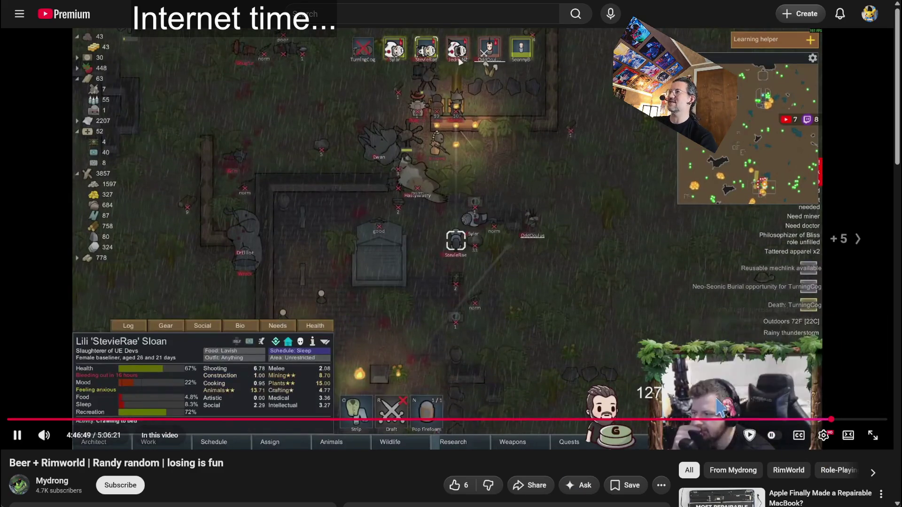
key("Right")
key("Right")
key("Right")
key("Right")
key("Right")
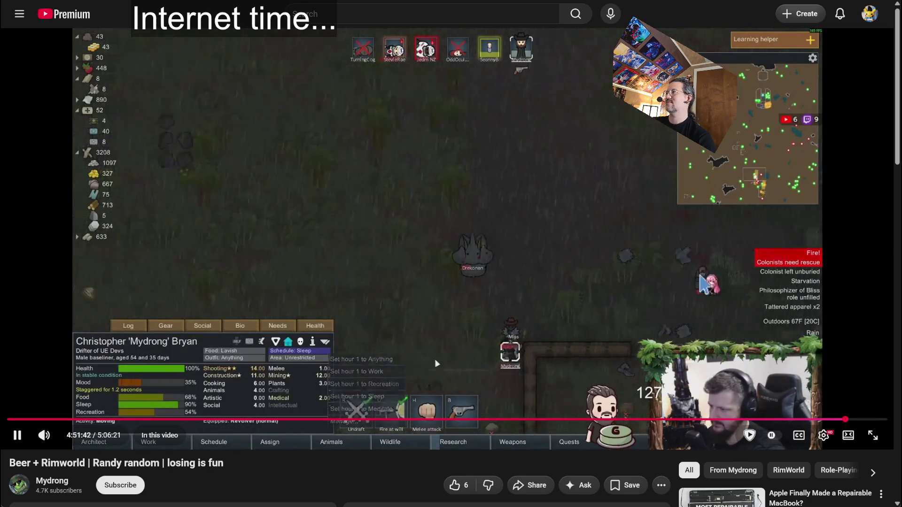
key("Right")
key("Right")
key("Right")
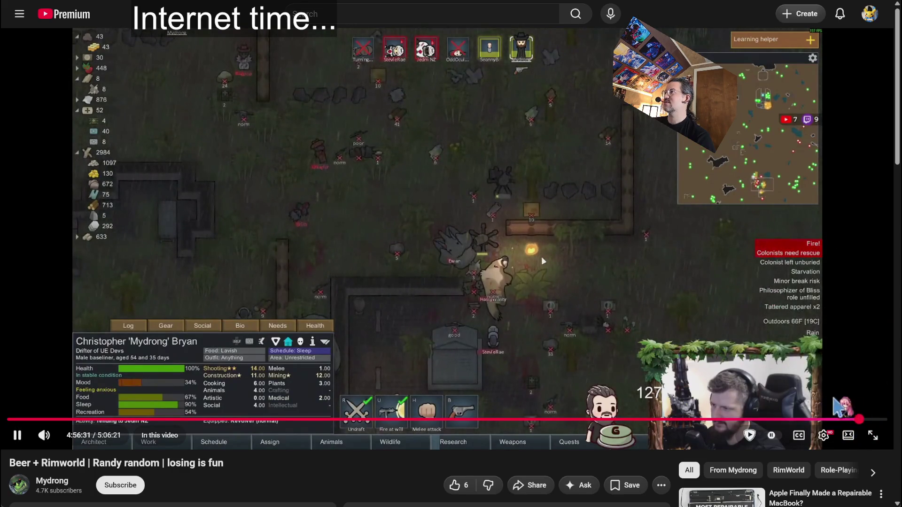
left_click(860, 420)
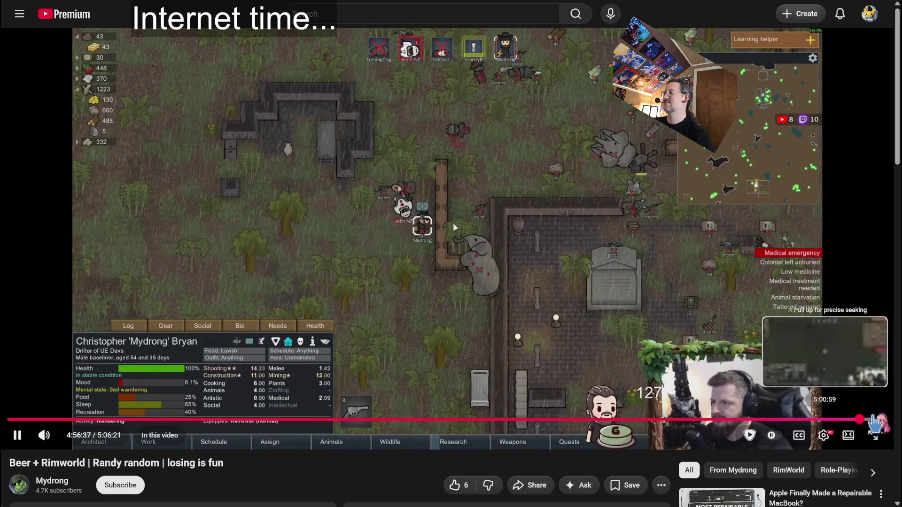
left_click_drag(874, 422, 873, 421)
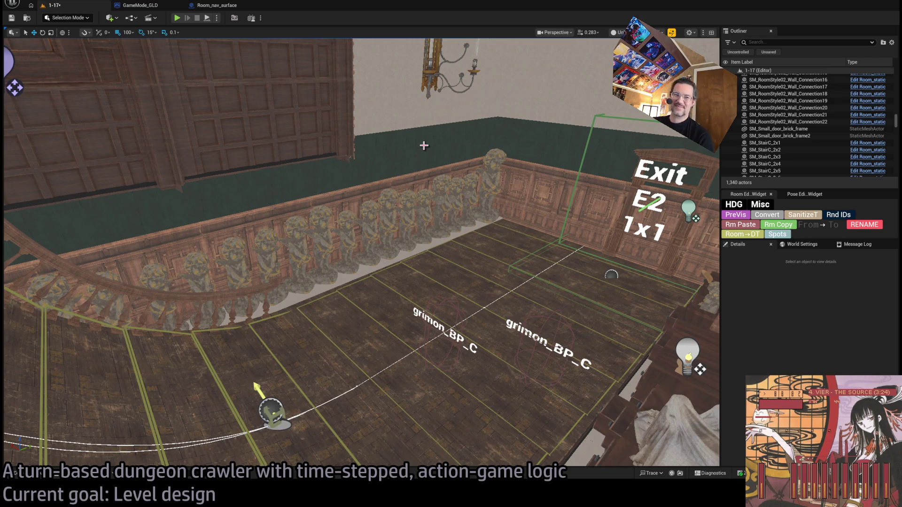
mouse_move(441, 208)
left_mouse_down()
mouse_move(441, 141)
mouse_move(441, 296)
left_mouse_up()
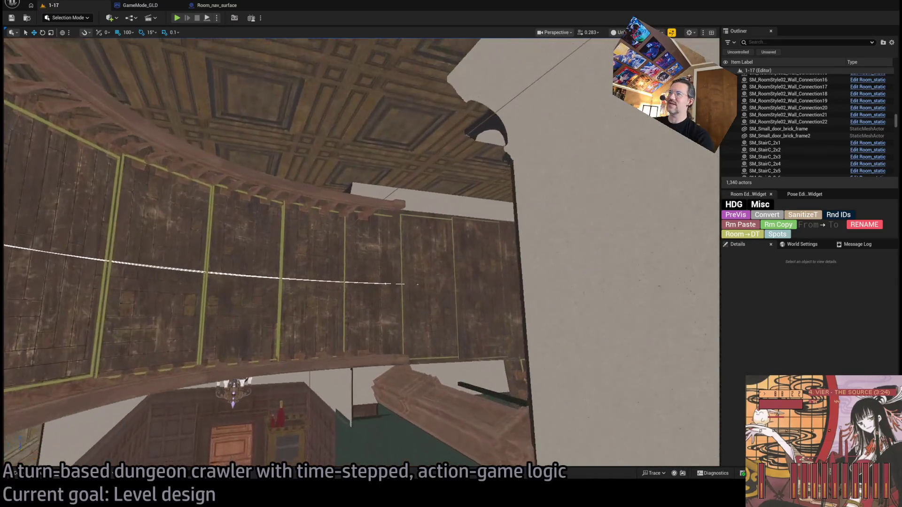
key("w")
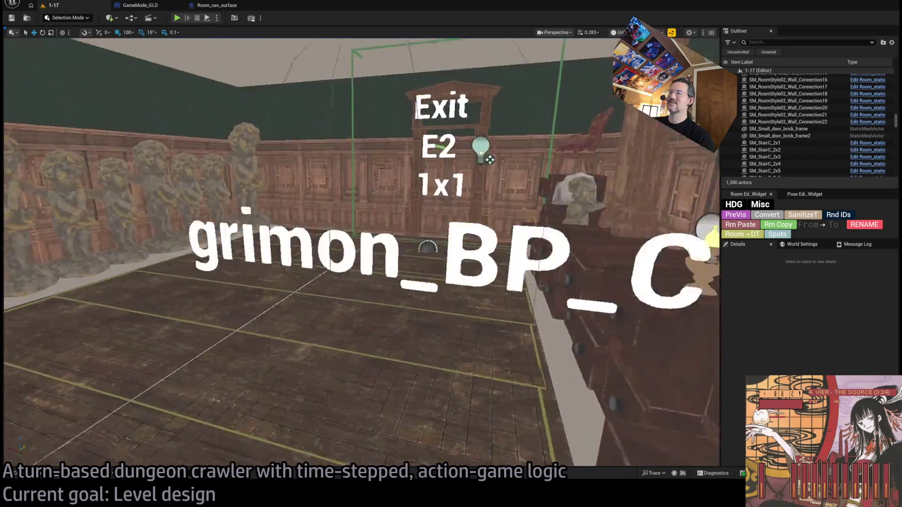
key("w")
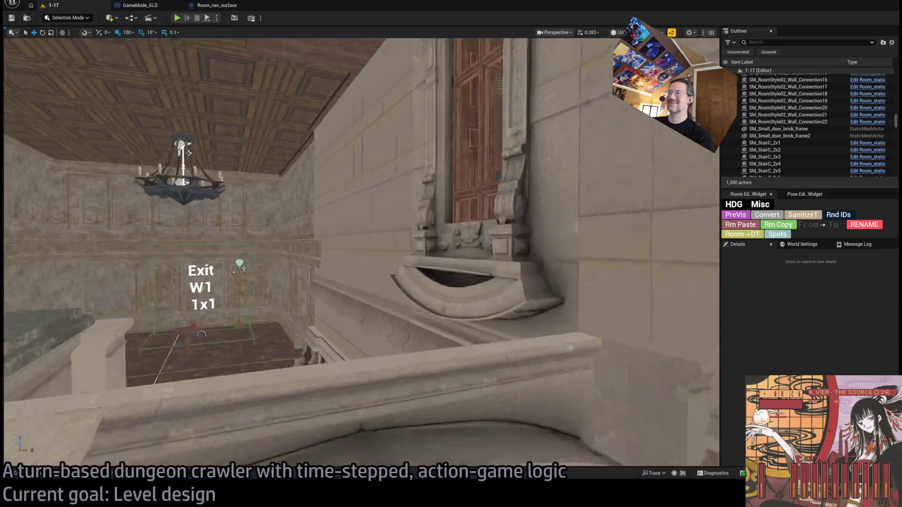
key("w")
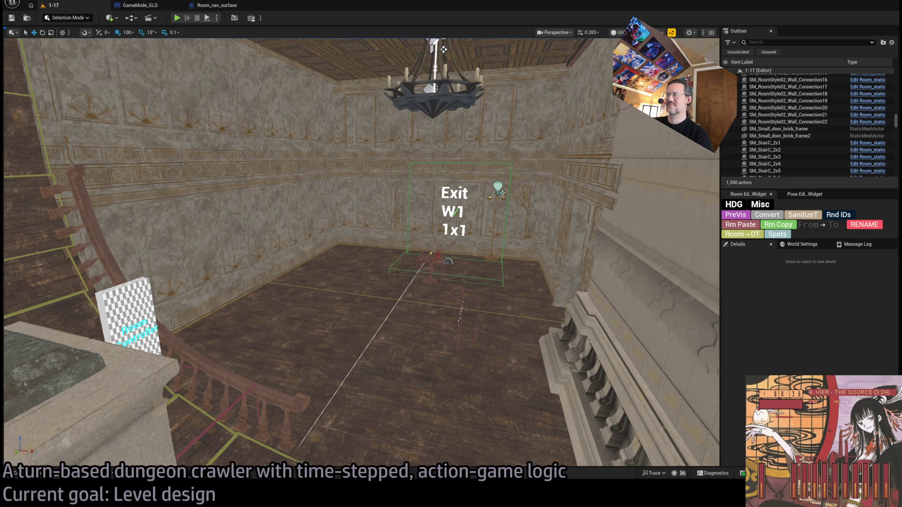
key("alt+Tab")
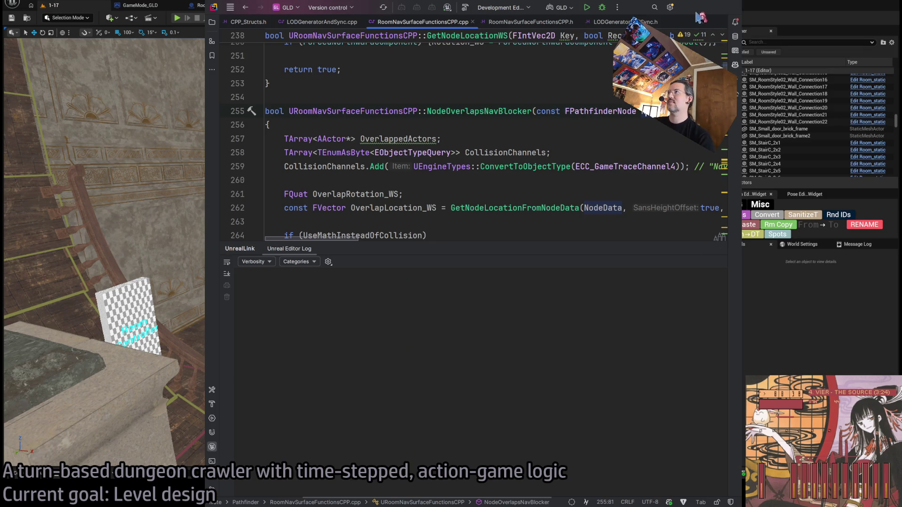
key("alt+Tab")
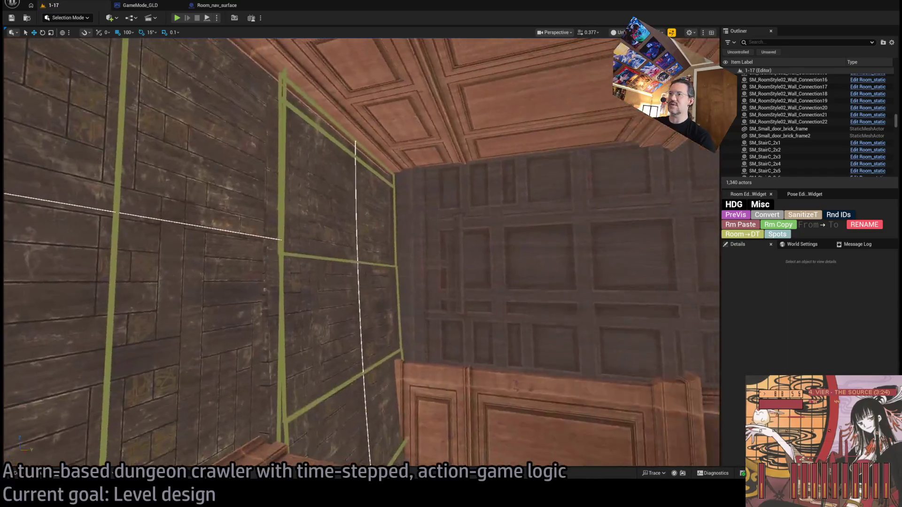
left_click_drag(361, 254, 361, 253)
left_click_drag(421, 188, 420, 189)
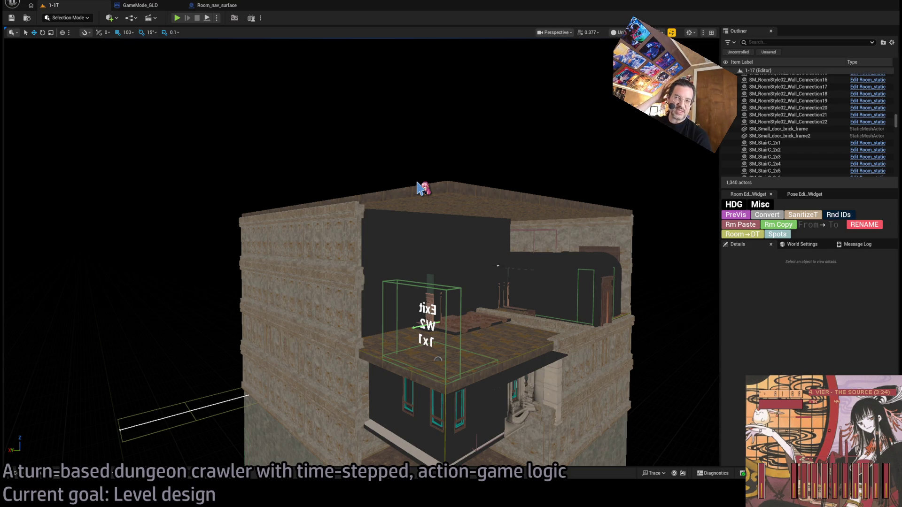
left_click_drag(421, 188, 420, 188)
left_click_drag(423, 352, 423, 352)
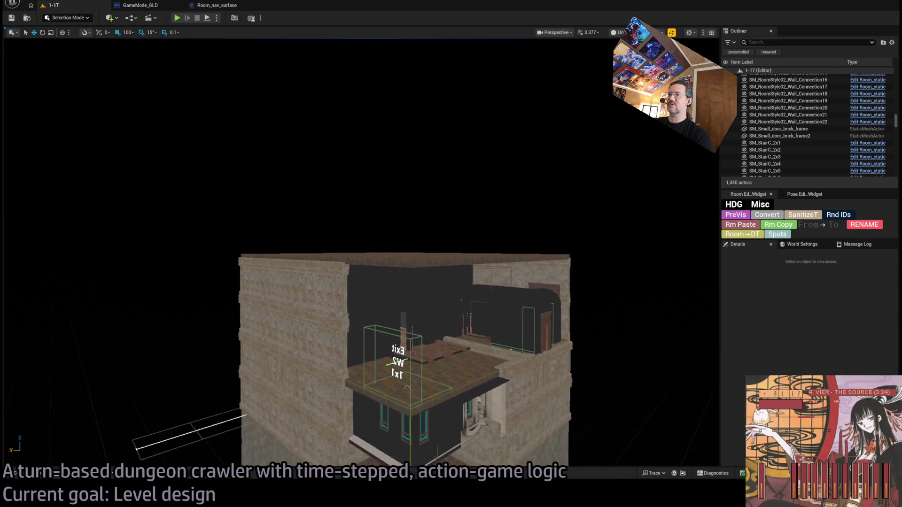
left_click_drag(306, 439, 313, 404)
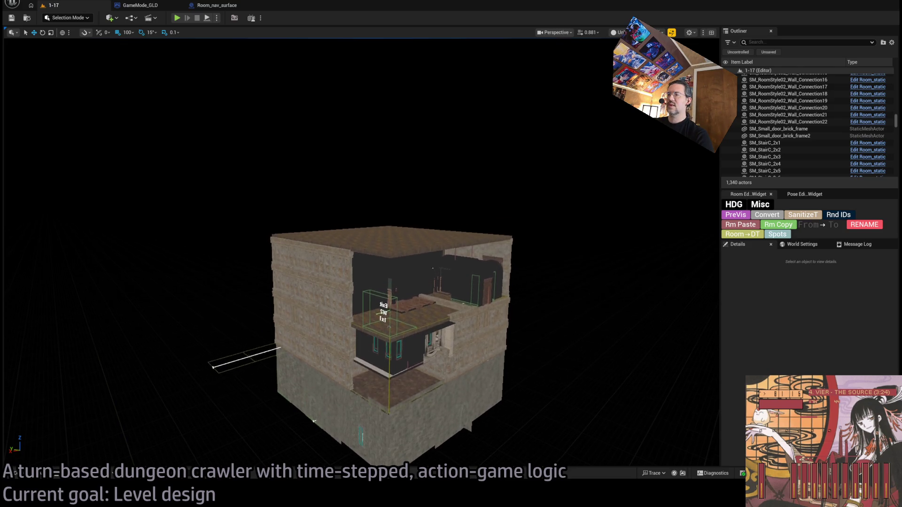
mouse_move(412, 270)
left_mouse_down()
mouse_move(498, 333)
mouse_move(392, 219)
mouse_move(480, 289)
mouse_move(451, 233)
mouse_move(475, 270)
left_mouse_up()
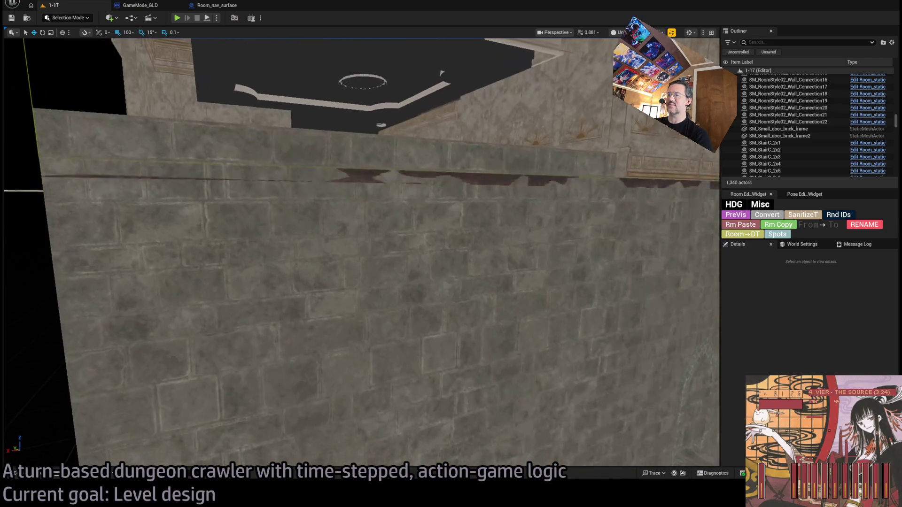
scroll(474, 270, "down", 1)
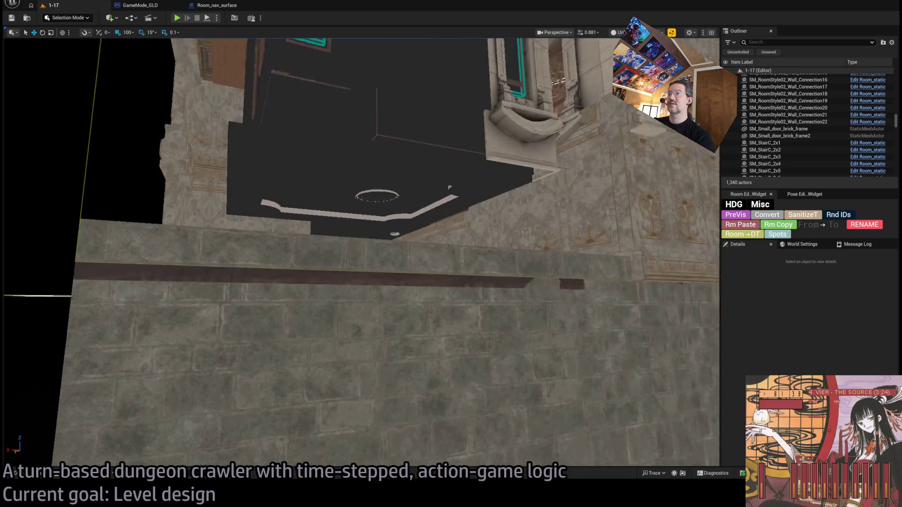
mouse_move(448, 187)
left_mouse_down()
mouse_move(449, 232)
mouse_move(412, 335)
left_mouse_up()
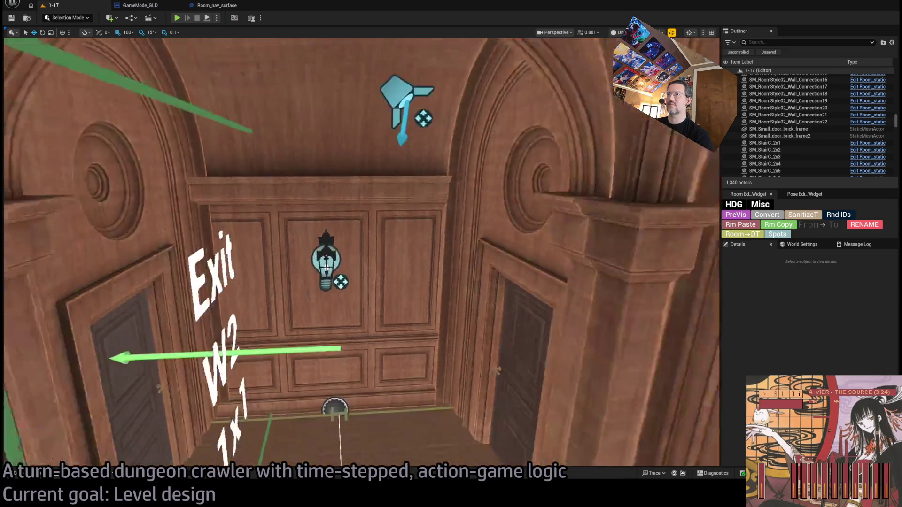
mouse_move(413, 334)
left_mouse_down()
mouse_move(413, 254)
mouse_move(441, 212)
mouse_move(413, 225)
mouse_move(426, 261)
mouse_move(413, 239)
mouse_move(441, 240)
mouse_move(427, 247)
mouse_move(420, 274)
mouse_move(427, 240)
left_mouse_up()
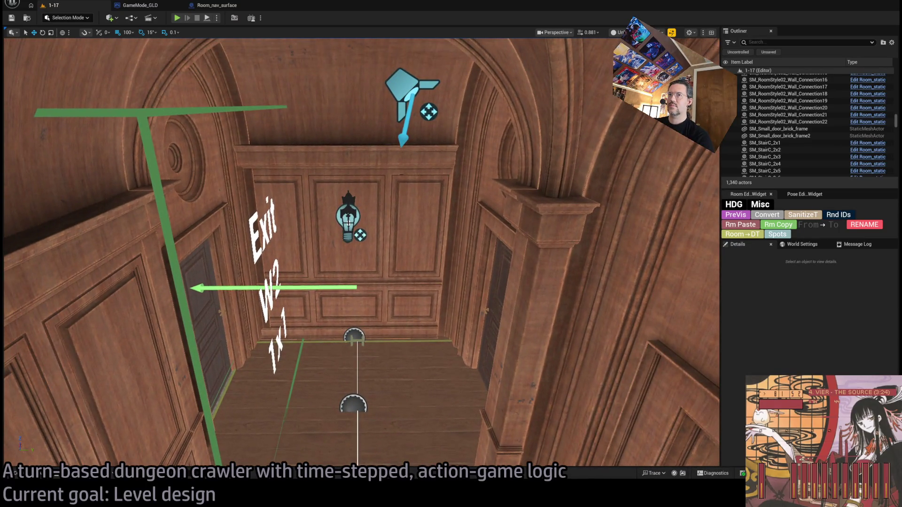
Select and focus the arch wall connection piece, then rotate it 90 degrees
left_click(432, 176)
key("f")
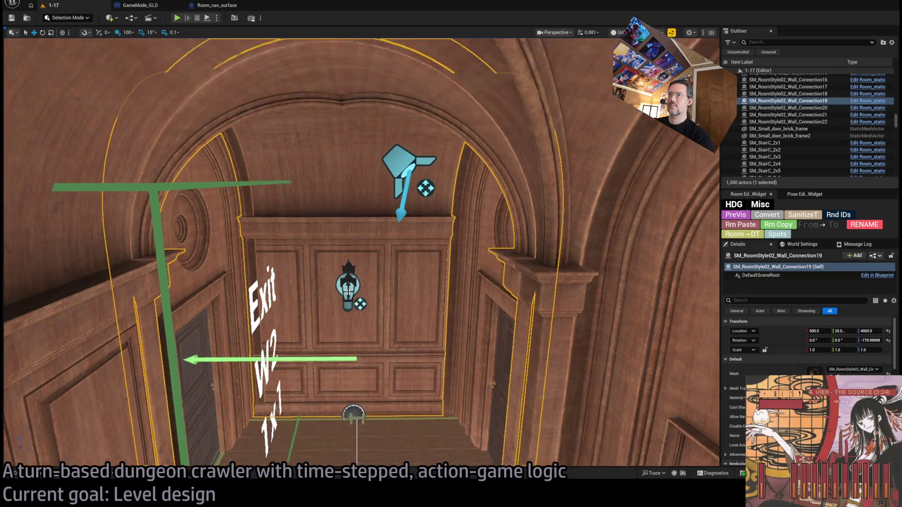
mouse_move(411, 299)
left_mouse_down()
mouse_move(411, 327)
mouse_move(382, 312)
left_mouse_up()
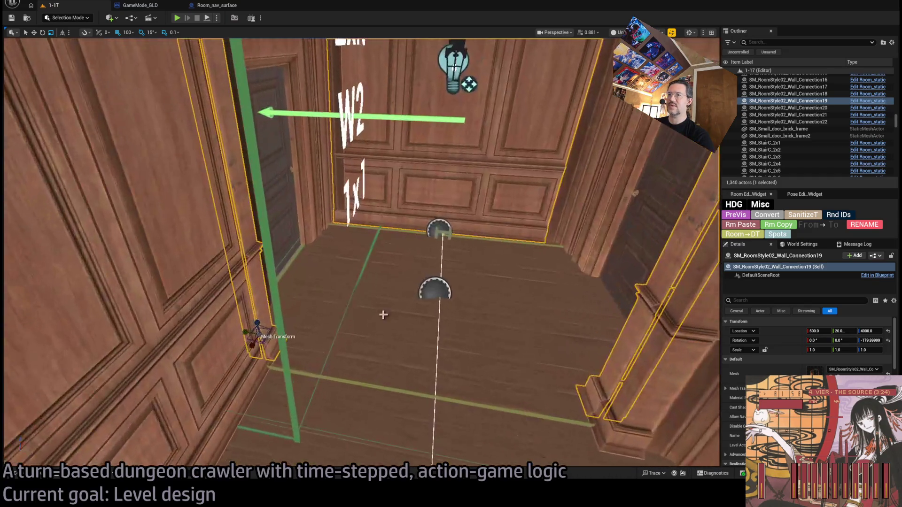
left_click_drag(281, 341, 367, 215)
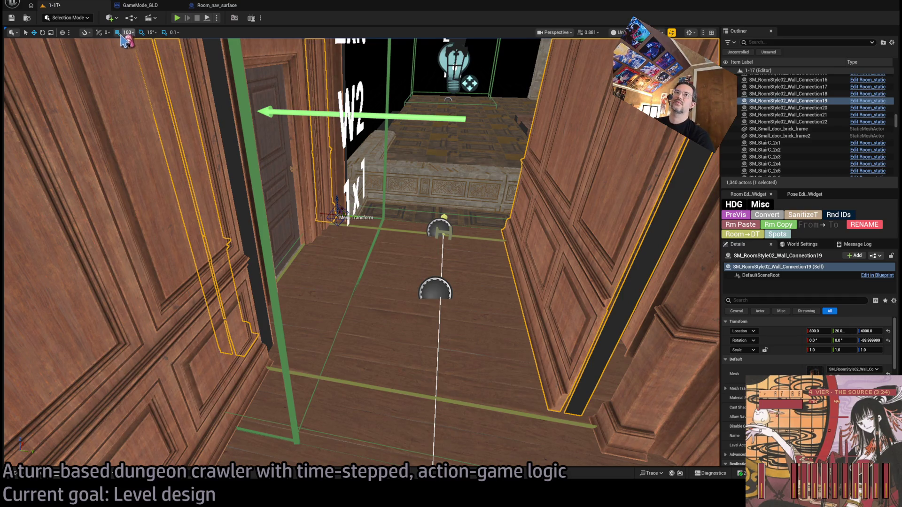
Set grid snap to 10, move the piece from Y 20 to 50, undo the changes, and select the wall lamp's point light
key("bracketleft")
key("bracketleft")
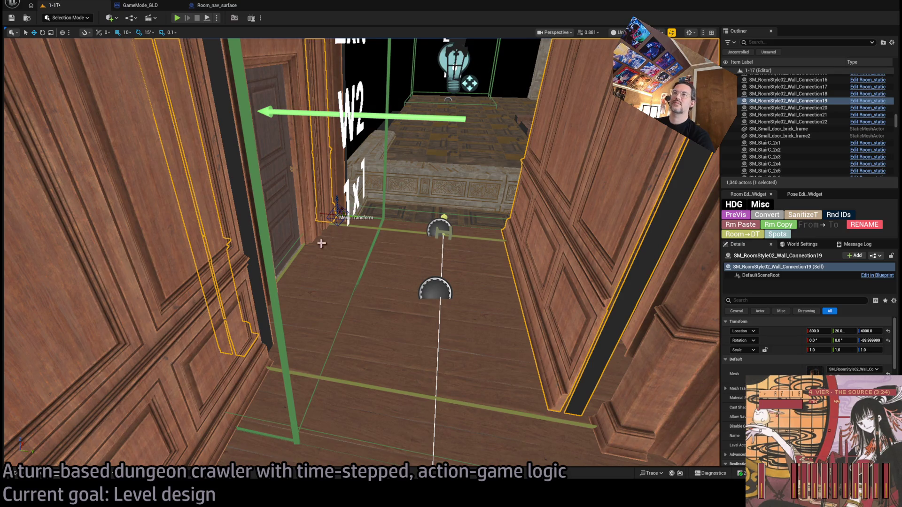
mouse_move(340, 210)
left_mouse_down()
mouse_move(395, 233)
mouse_move(338, 240)
mouse_move(460, 182)
mouse_move(423, 212)
mouse_move(361, 420)
left_mouse_up()
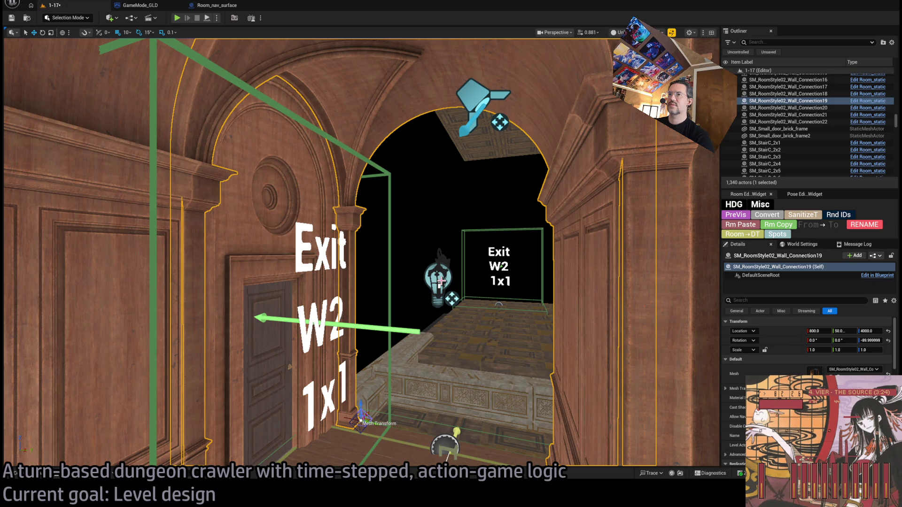
key("ctrl+z")
left_click_drag(409, 330, 407, 331)
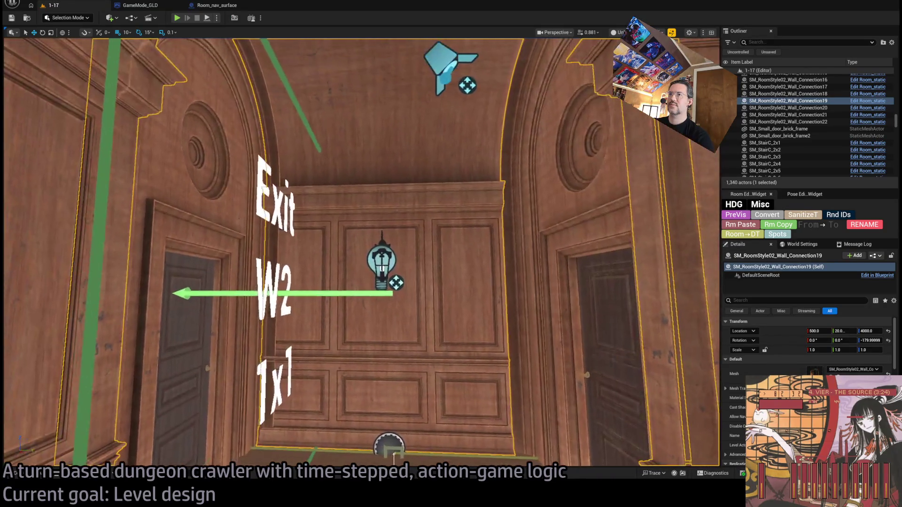
left_click(394, 257)
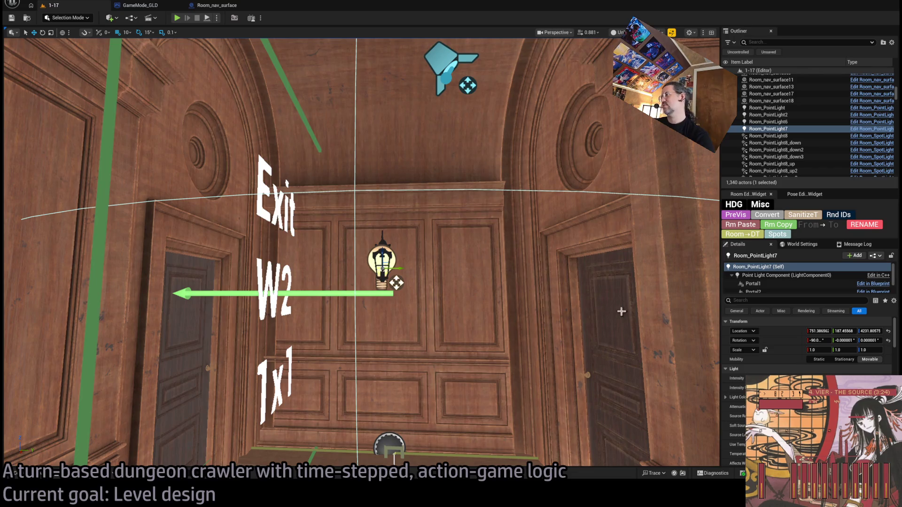
left_click_drag(428, 246, 458, 233)
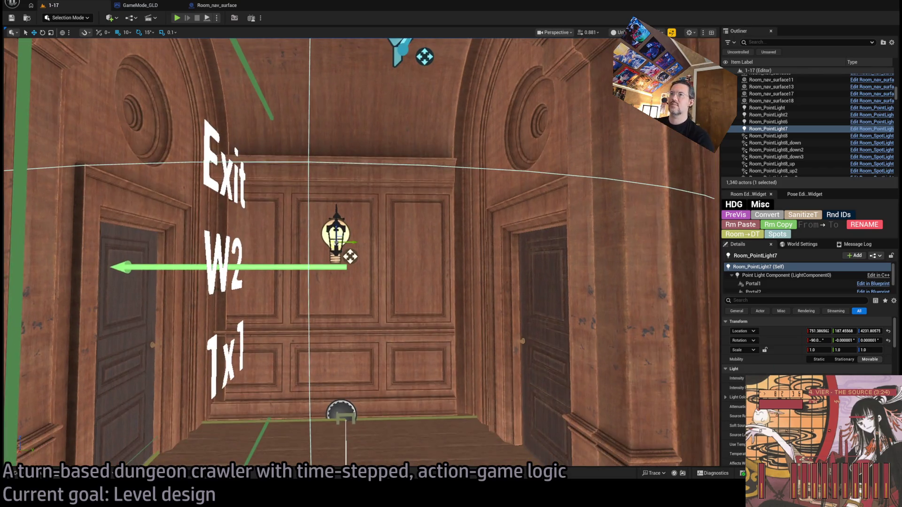
left_click(416, 250)
scroll(469, 268, "up", 3)
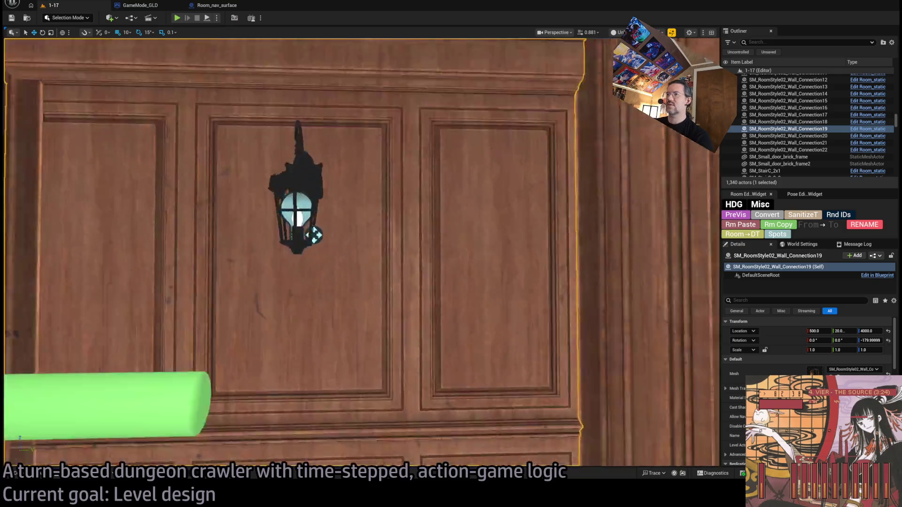
scroll(314, 234, "up", 5)
scroll(315, 234, "down", 3)
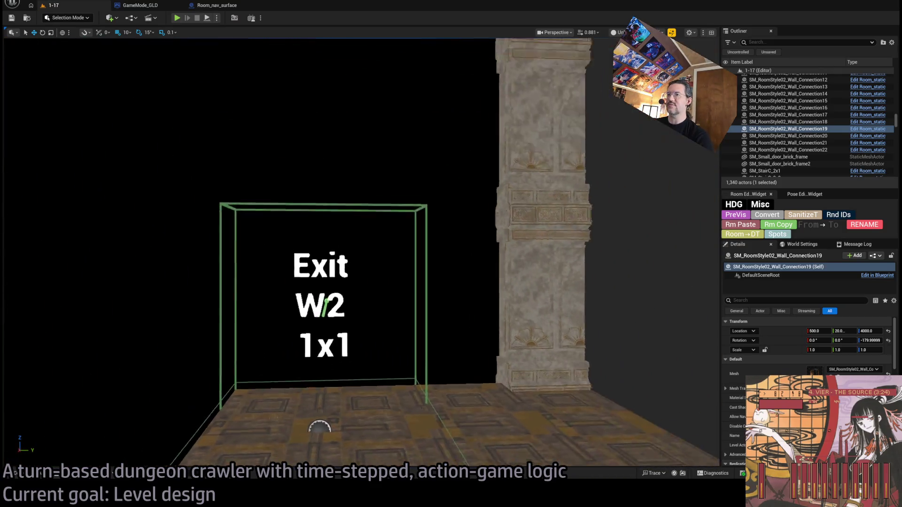
scroll(315, 235, "down", 3)
scroll(315, 235, "up", 4)
scroll(316, 235, "down", 4)
scroll(314, 235, "up", 4)
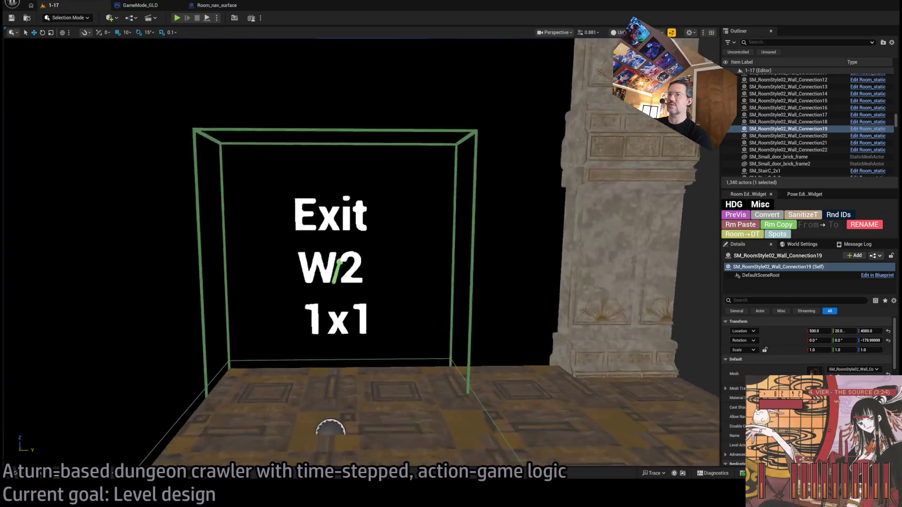
scroll(315, 235, "up", 2)
scroll(315, 234, "down", 2)
scroll(315, 235, "down", 3)
scroll(314, 234, "up", 5)
scroll(459, 270, "down", 2)
scroll(460, 270, "up", 3)
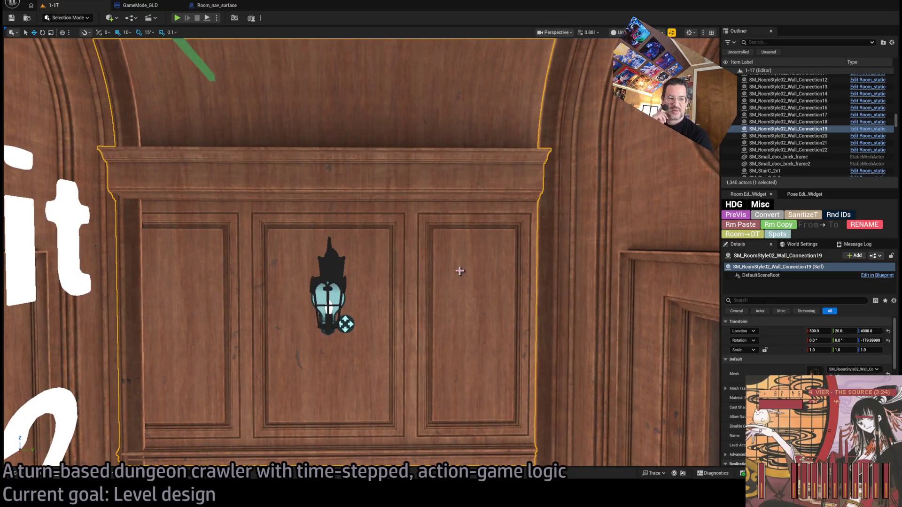